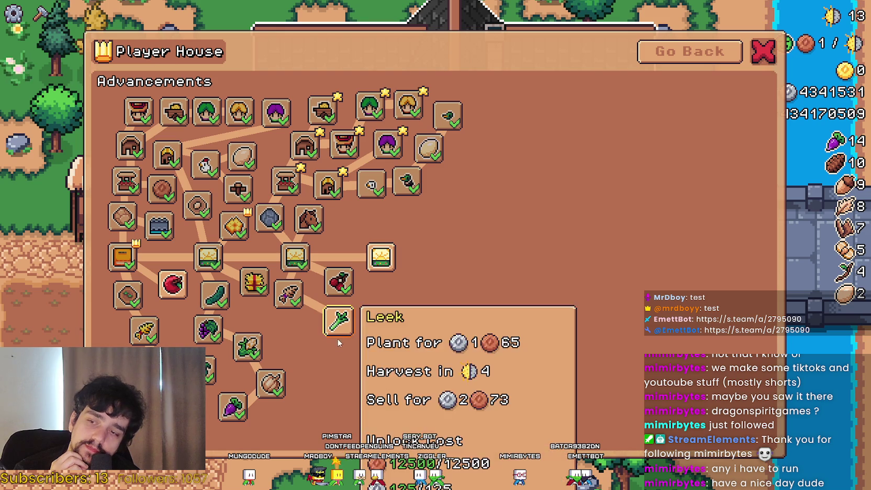
# View the Leek tooltip in the Advancements panel, then return to the Godot editor
pyautogui.moveTo(336, 315)
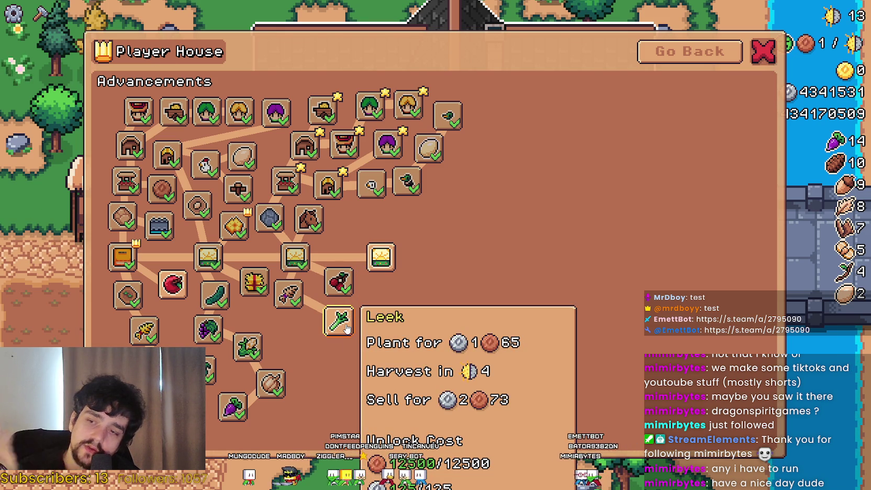
pyautogui.hotkey('alt', 'Tab')
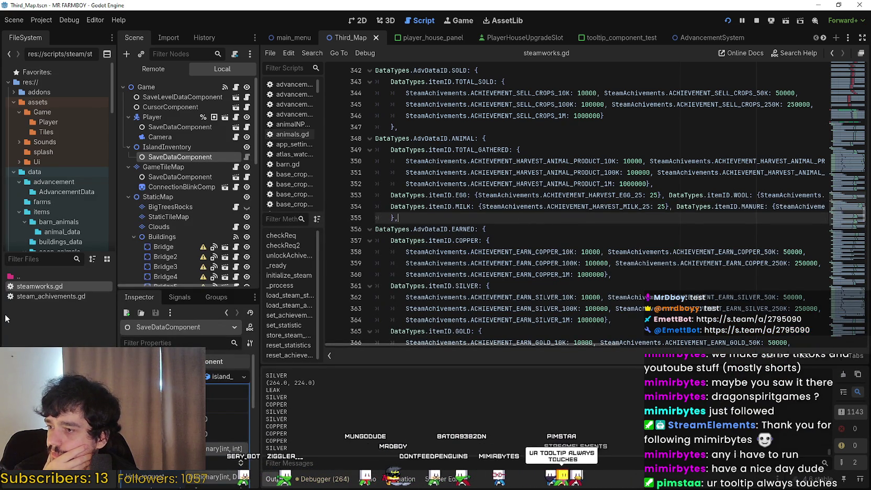
# Filter the FileSystem by 'tool' and open tooltip_component_test.gd
pyautogui.click(45, 254)
pyautogui.write('tool')
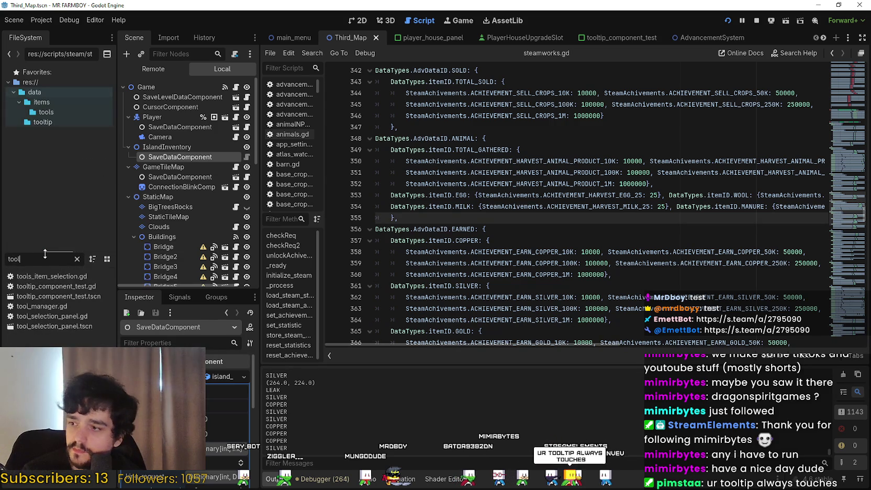
pyautogui.click(80, 290)
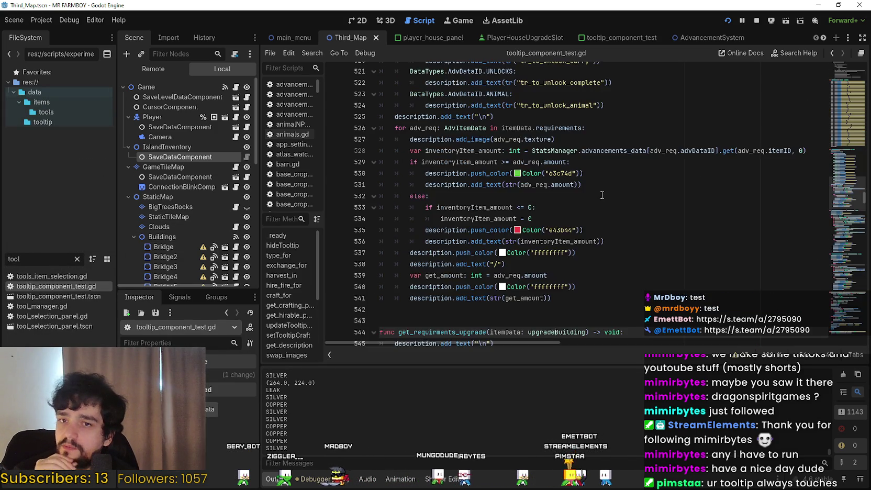
pyautogui.scroll(20, 842, 192)
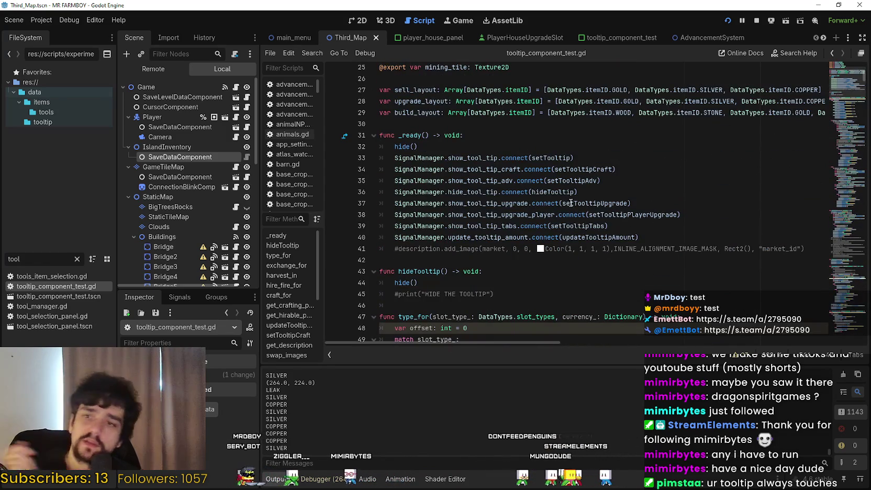
# Jump to the setTooltip definition via Lookup Symbol, then return to the running game
pyautogui.rightClick(564, 157)
pyautogui.click(597, 300)
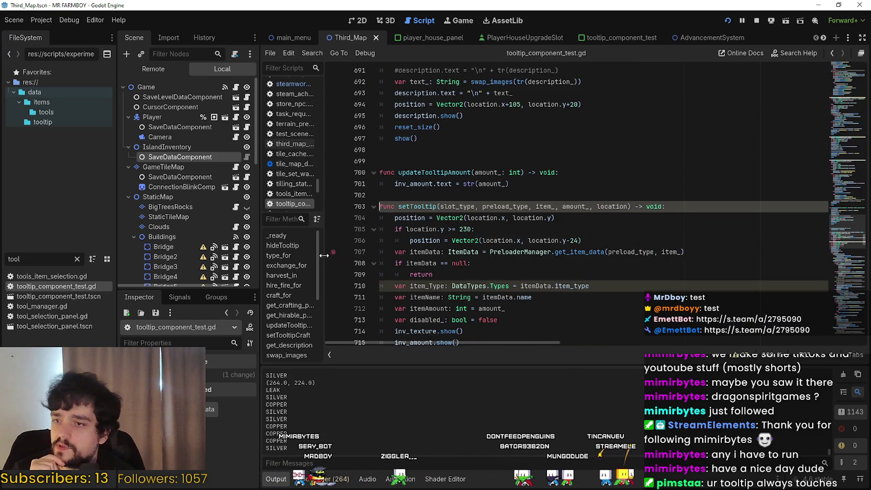
pyautogui.click(453, 274)
pyautogui.scroll(-1, 453, 249)
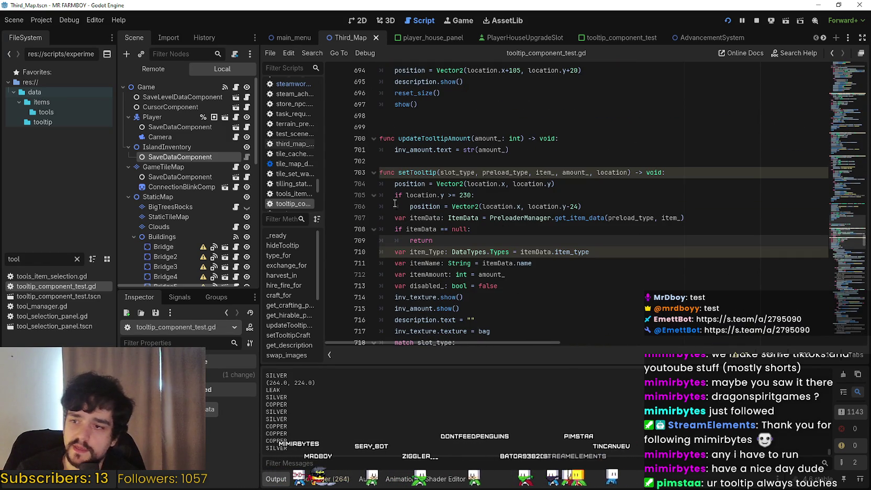
pyautogui.click(334, 207)
pyautogui.hotkey('alt', 'Tab')
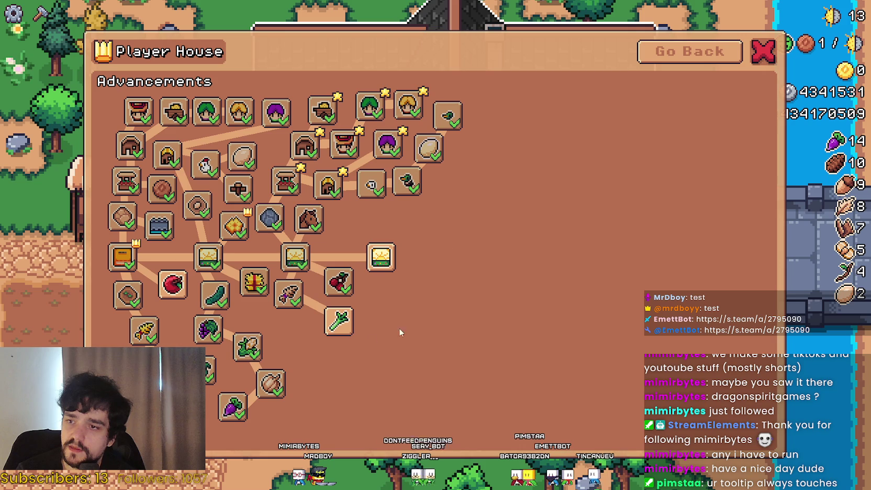
# Compare the game's tooltip with the script and scroll to the setTooltipPlayerUpgrade call
pyautogui.hotkey('alt', 'Tab')
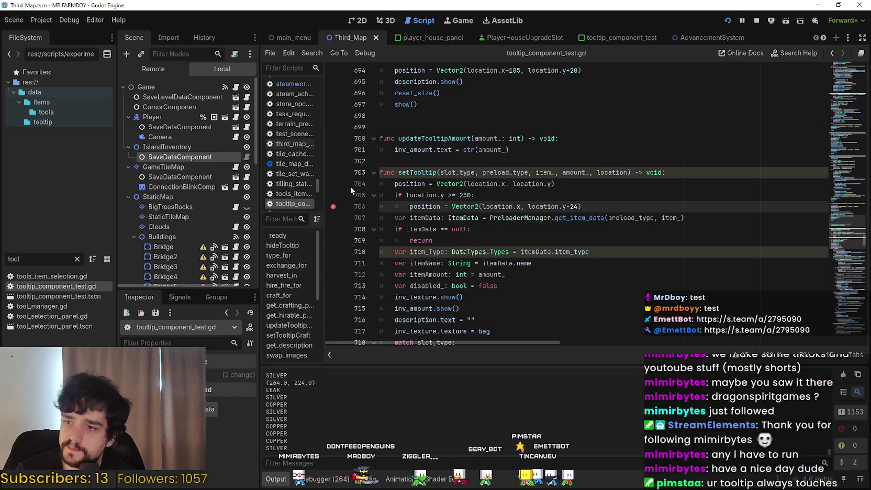
pyautogui.hotkey('alt', 'Tab')
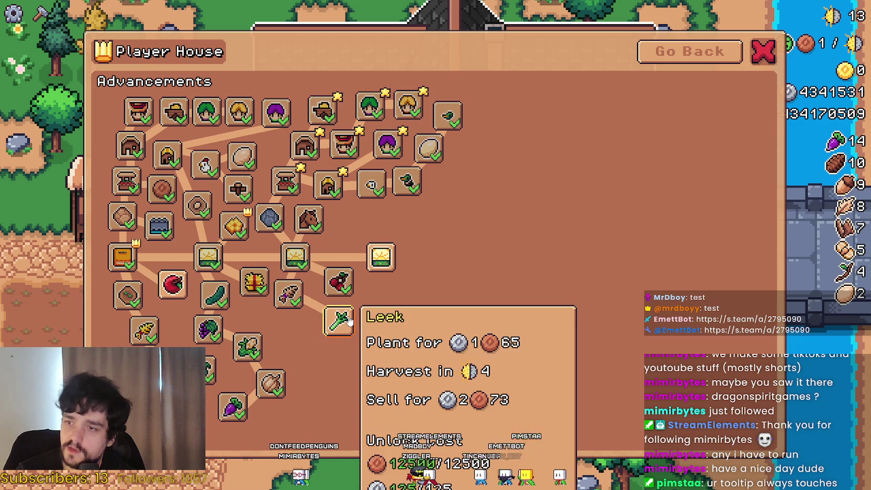
pyautogui.hotkey('alt', 'Tab')
pyautogui.moveTo(460, 262)
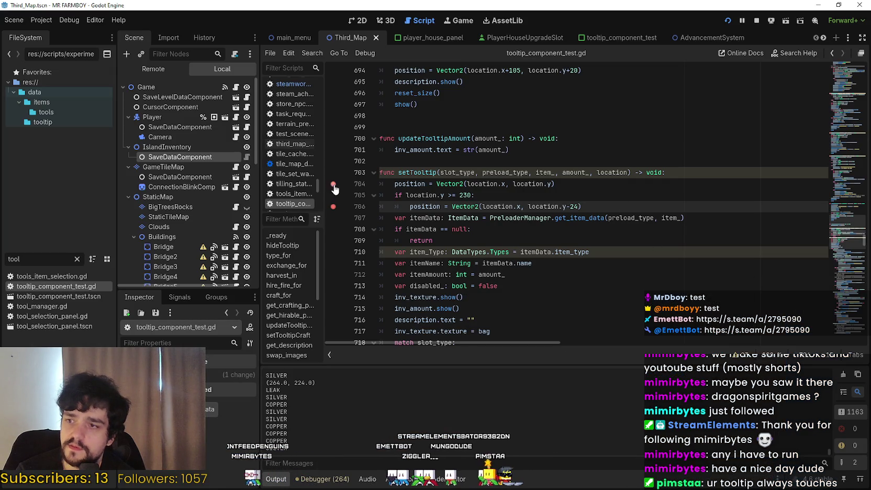
pyautogui.moveTo(859, 197); pyautogui.dragTo(858, 66)
pyautogui.scroll(-5, 618, 242)
pyautogui.scroll(-2, 614, 239)
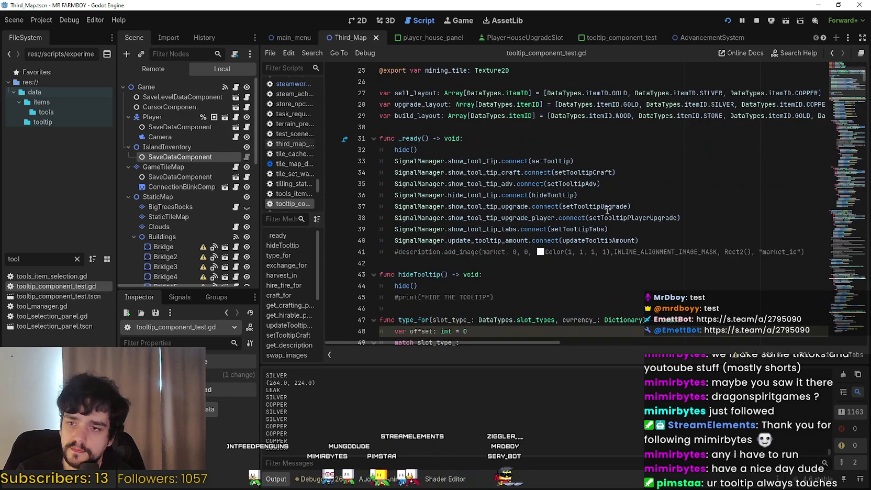
# Jump to setTooltipPlayerUpgrade, add a breakpoint on line 651, and trigger it in the game
pyautogui.rightClick(662, 218)
pyautogui.click(417, 331)
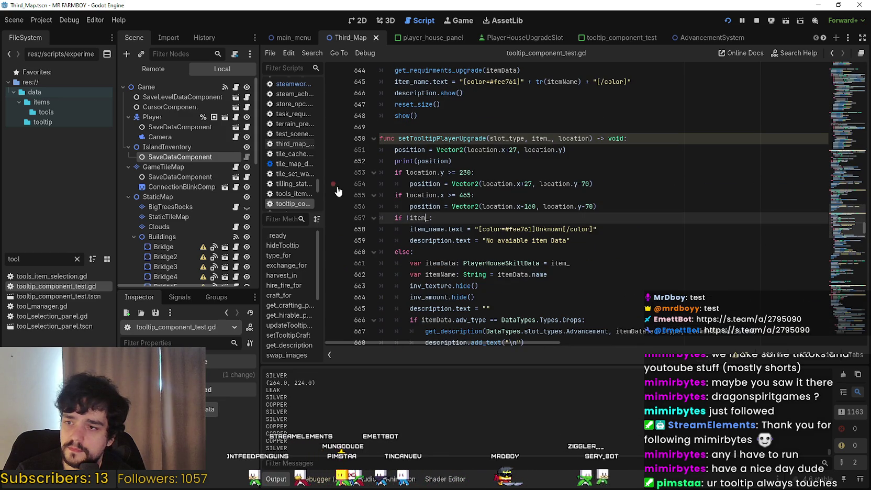
pyautogui.hotkey('alt', 'Tab')
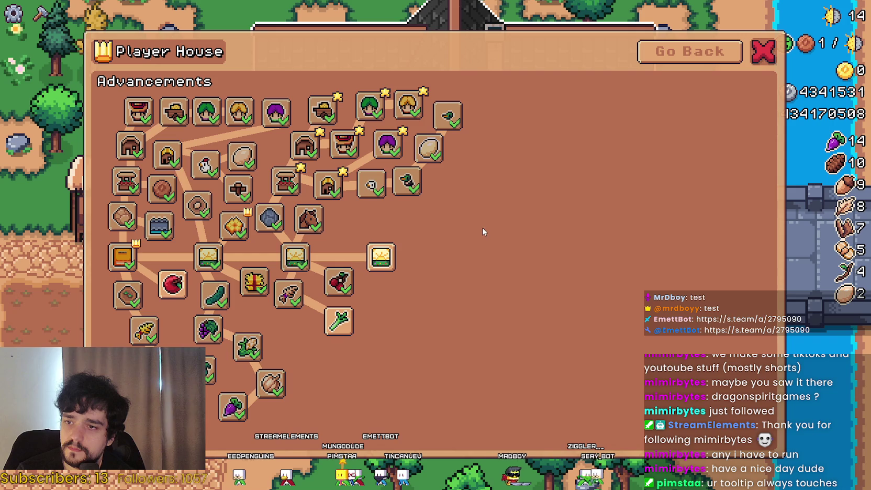
pyautogui.hotkey('alt', 'Tab')
pyautogui.click(333, 149)
pyautogui.hotkey('alt', 'Tab')
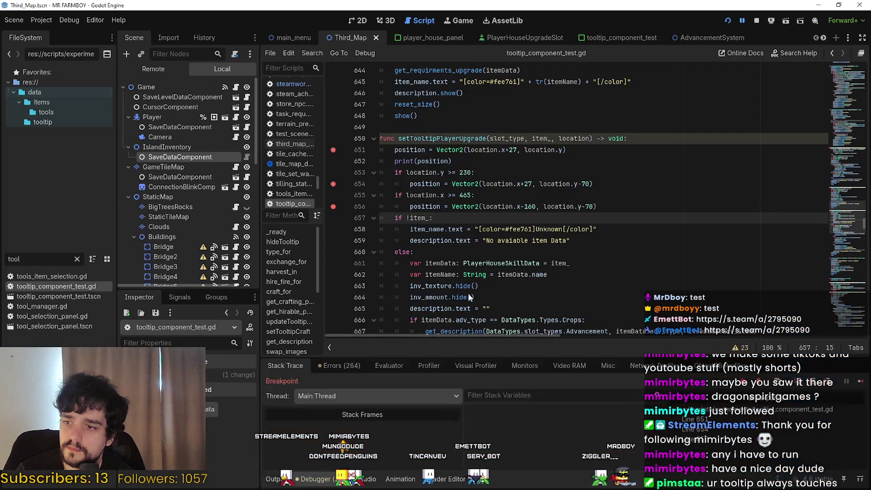
# Inspect the paused location checks, including location.y >= 230, on lines 651–658
pyautogui.click(494, 204)
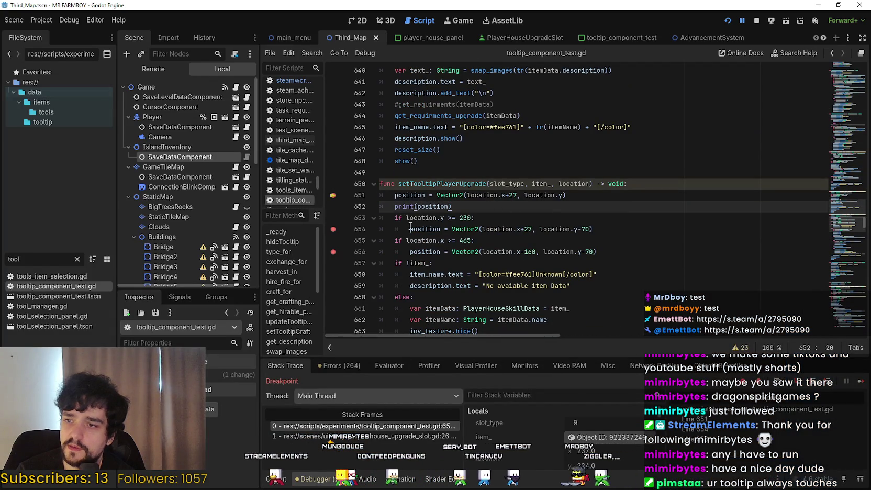
pyautogui.moveTo(474, 218); pyautogui.dragTo(409, 217)
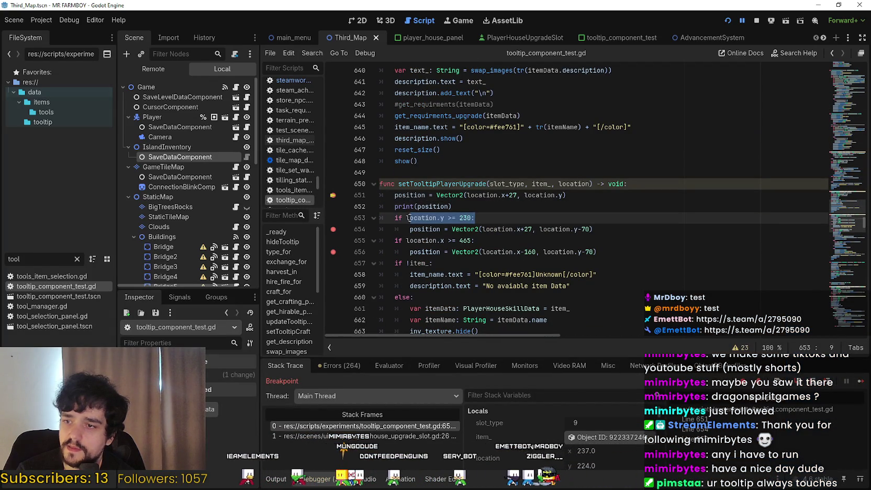
pyautogui.click(556, 233)
pyautogui.click(617, 274)
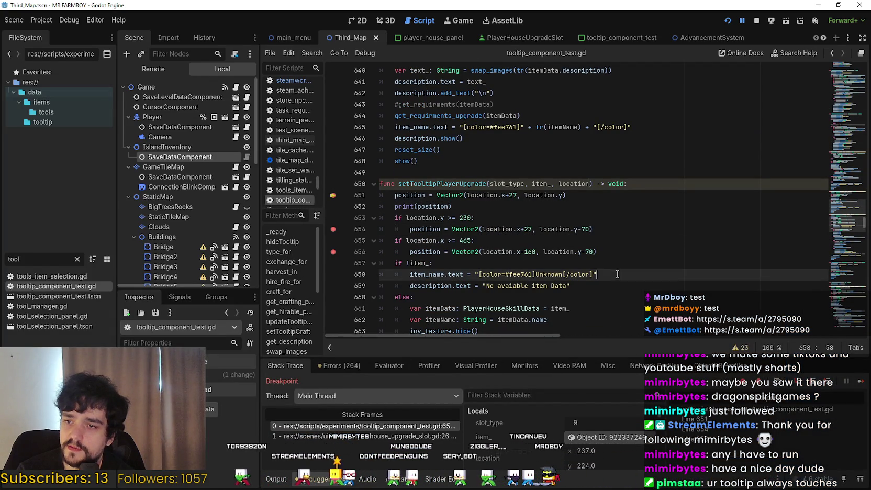
pyautogui.click(605, 240)
# Resume the game and remove the line 651 breakpoint
pyautogui.click(860, 382)
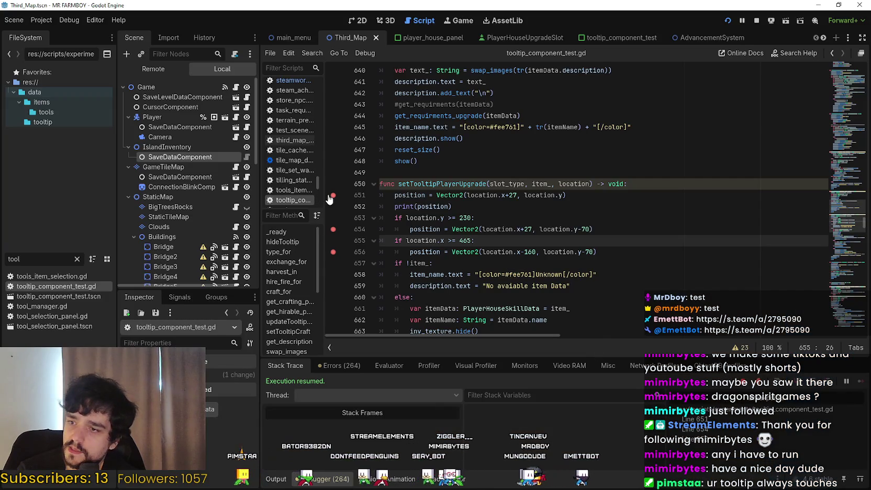
pyautogui.click(568, 195)
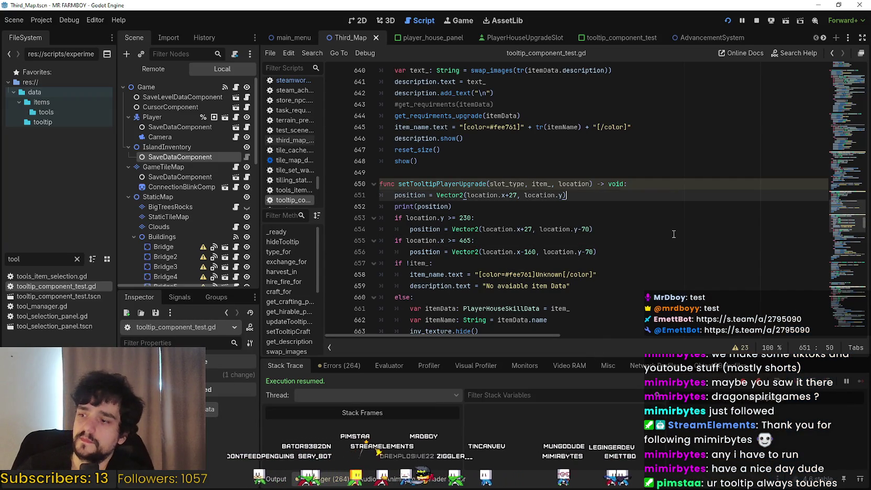
pyautogui.click(676, 177)
pyautogui.click(680, 186)
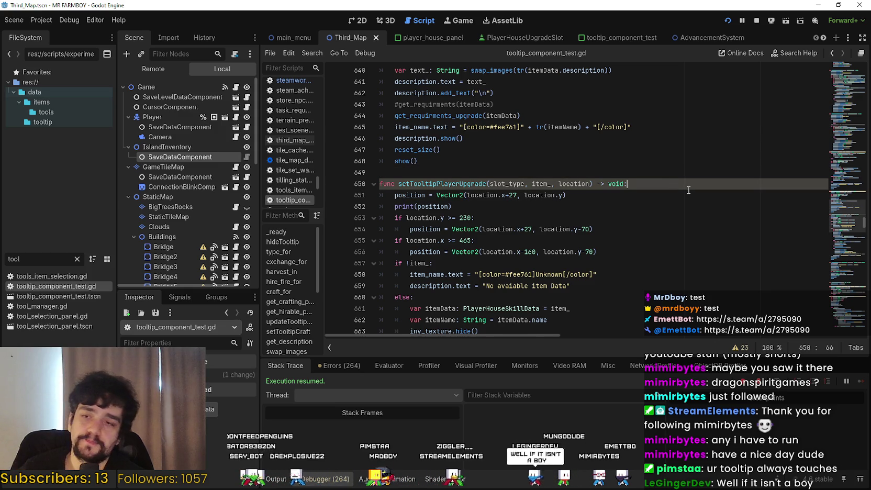
# Add print(get_viewport_rect()) at the top of setTooltipPlayerUpgrade and save the script
pyautogui.press('Return')
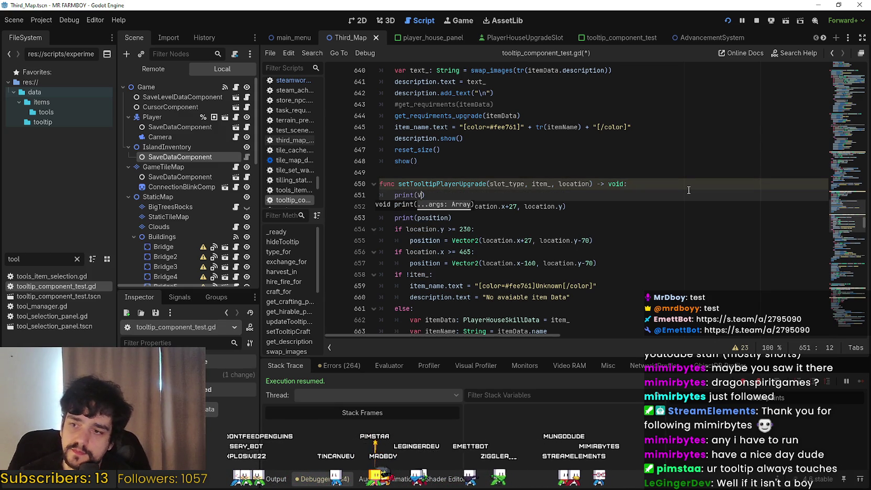
pyautogui.write('iewport.')
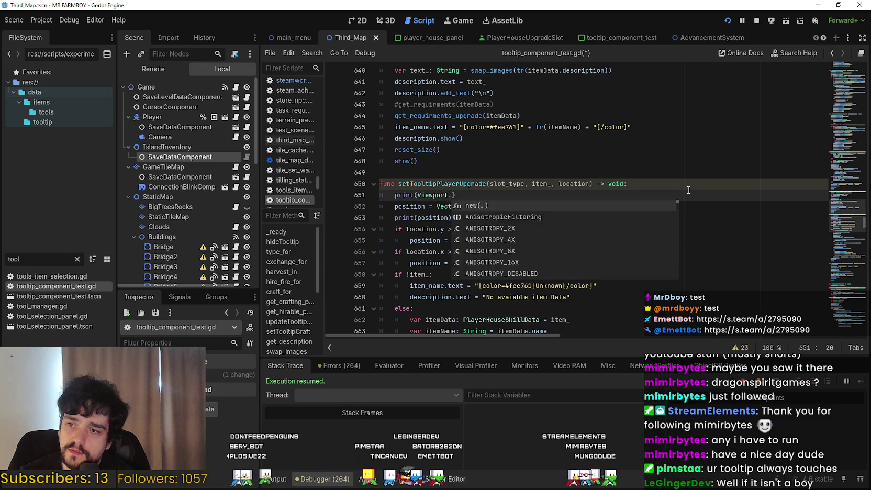
pyautogui.press('BackSpace')
pyautogui.write('tView')
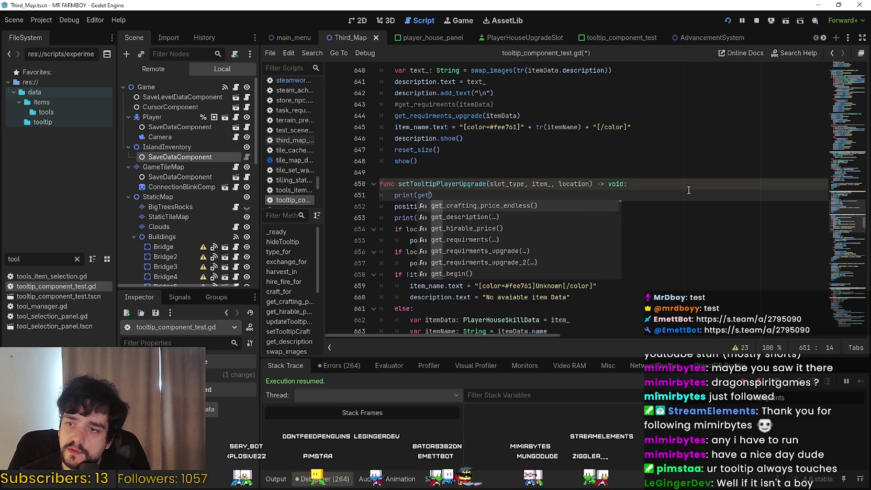
pyautogui.press('Return')
pyautogui.hotkey('ctrl', 's')
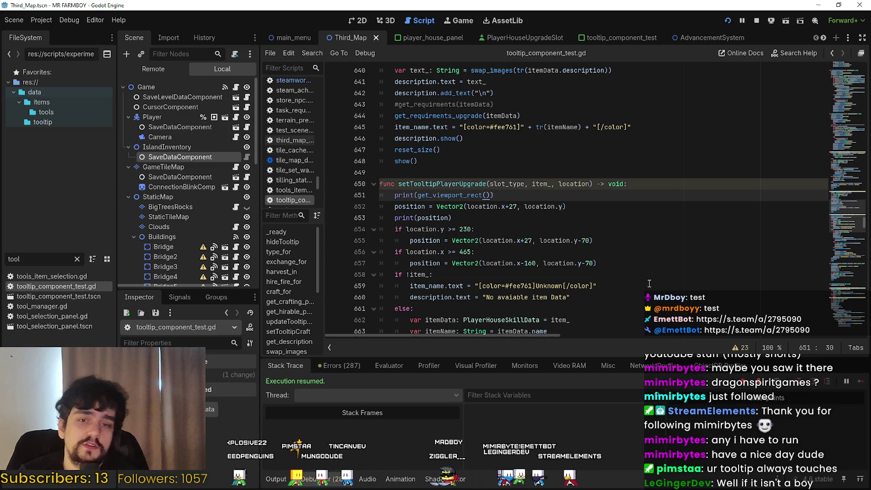
# Review the positioning code on lines 655–656
pyautogui.click(612, 252)
pyautogui.click(615, 239)
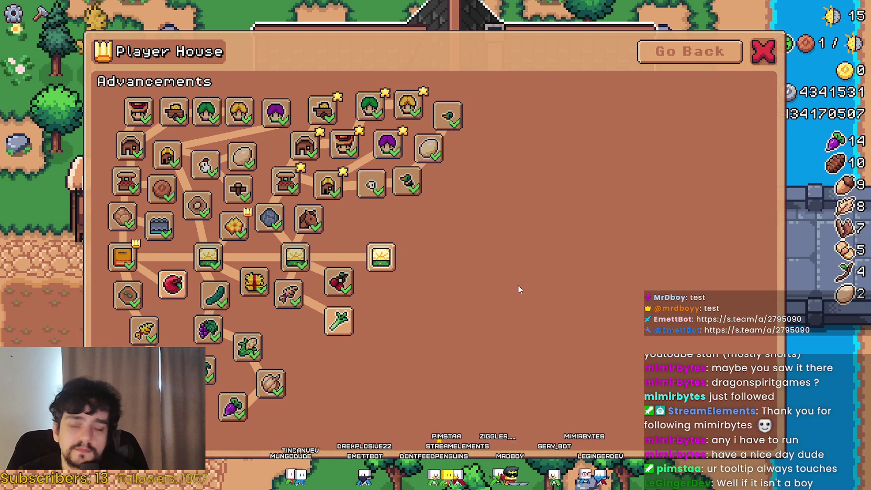
pyautogui.moveTo(344, 331)
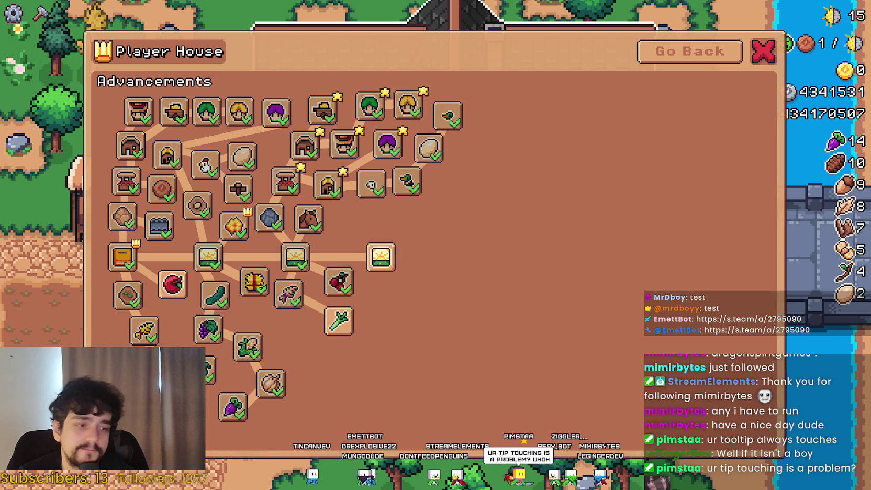
# Back in the editor, select the line 654 check and show the Output log
pyautogui.hotkey('alt', 'Tab')
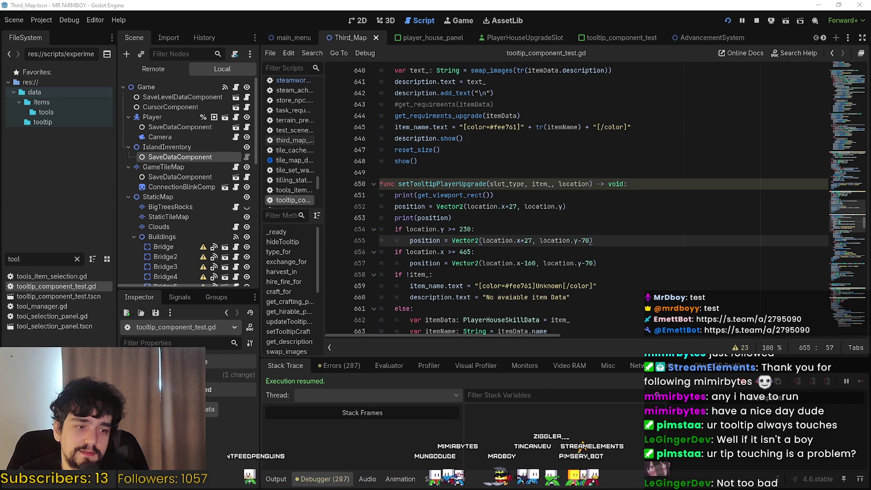
pyautogui.click(531, 168)
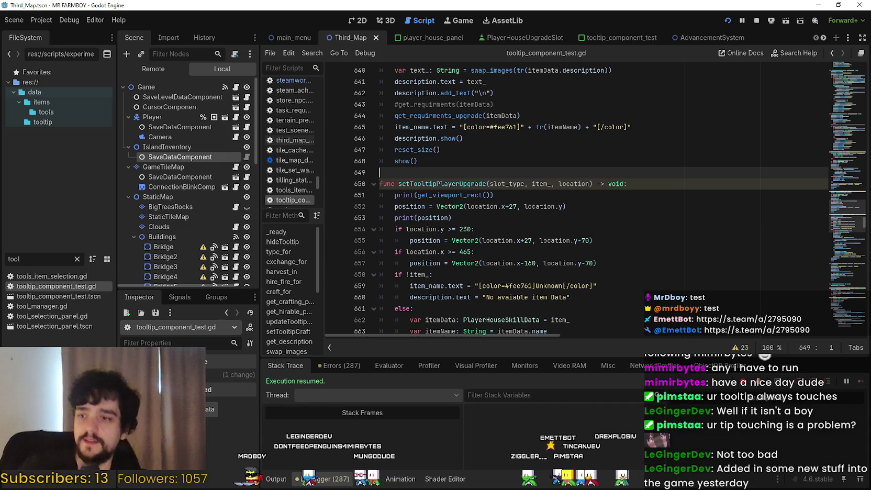
pyautogui.click(479, 229)
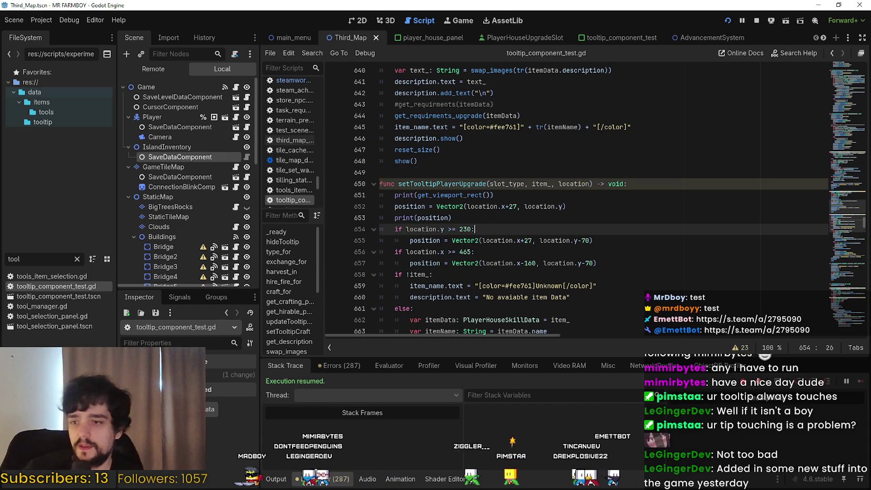
pyautogui.click(276, 478)
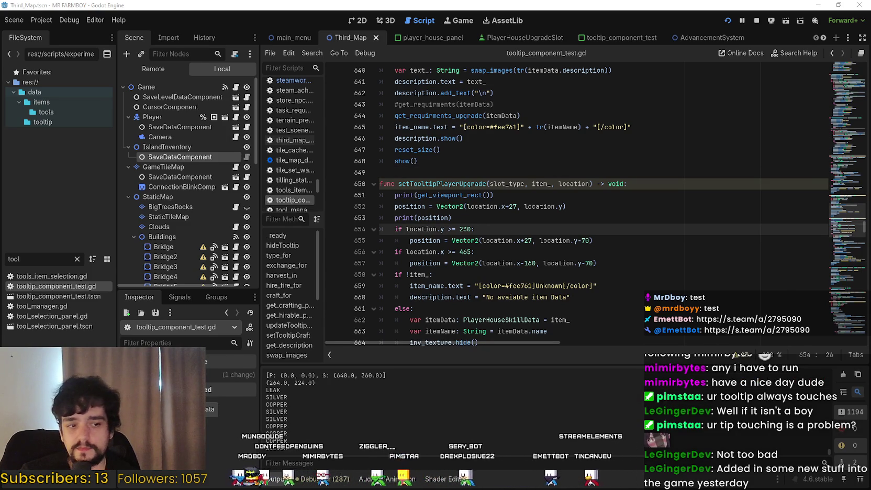
# Check the running game, then pause it with Escape
pyautogui.hotkey('alt', 'Tab')
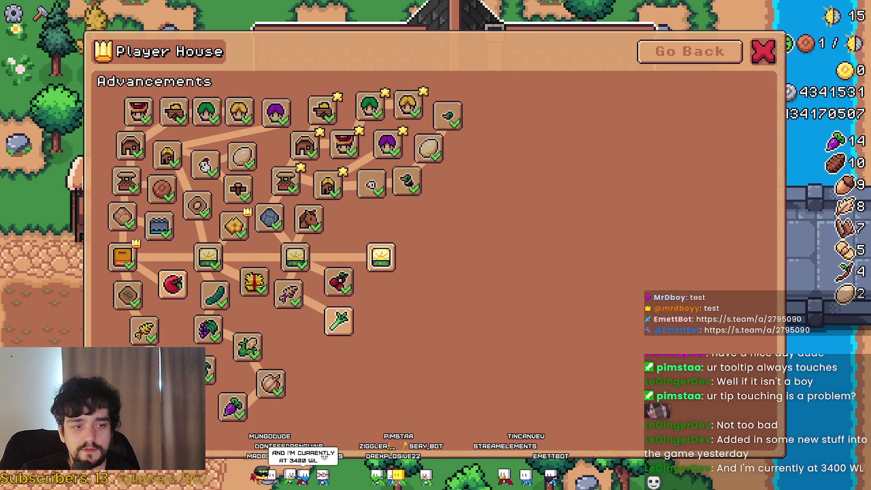
pyautogui.hotkey('alt', 'Tab')
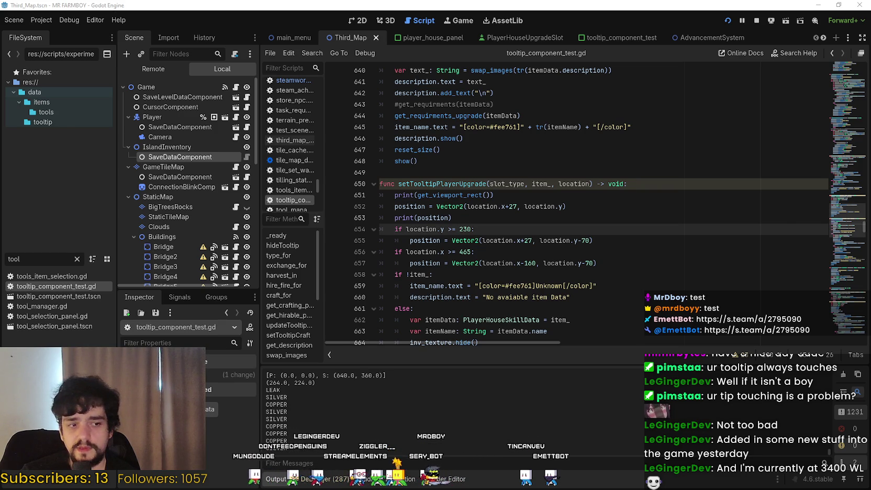
pyautogui.hotkey('alt', 'Tab')
pyautogui.press('Escape')
pyautogui.press('Escape')
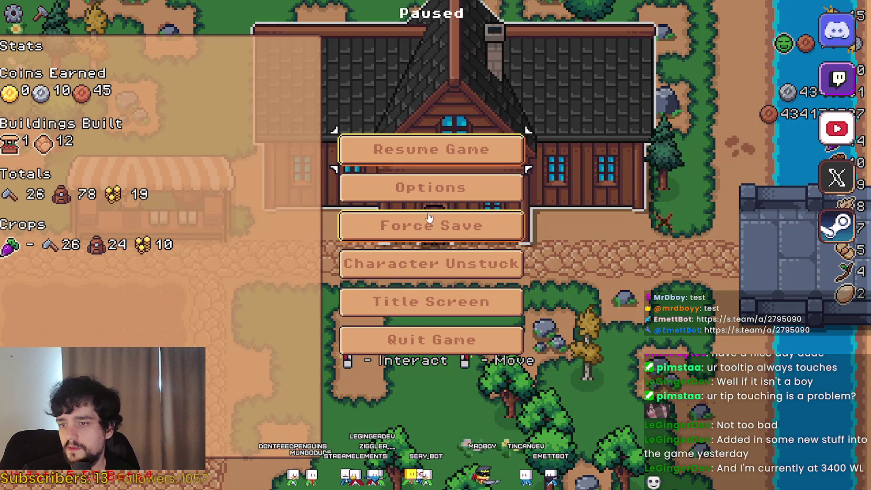
# Set the game's window mode to windowed, reposition the window, and resume play
pyautogui.click(431, 187)
pyautogui.click(311, 171)
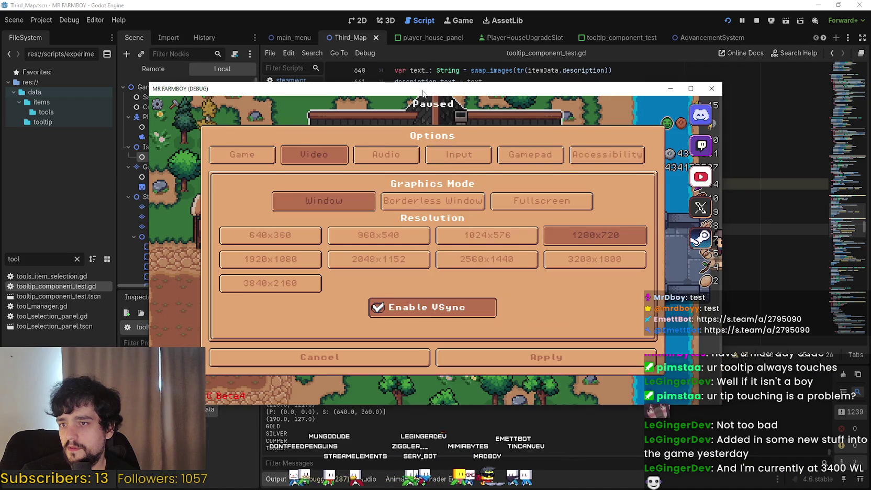
pyautogui.moveTo(423, 93); pyautogui.dragTo(477, 45)
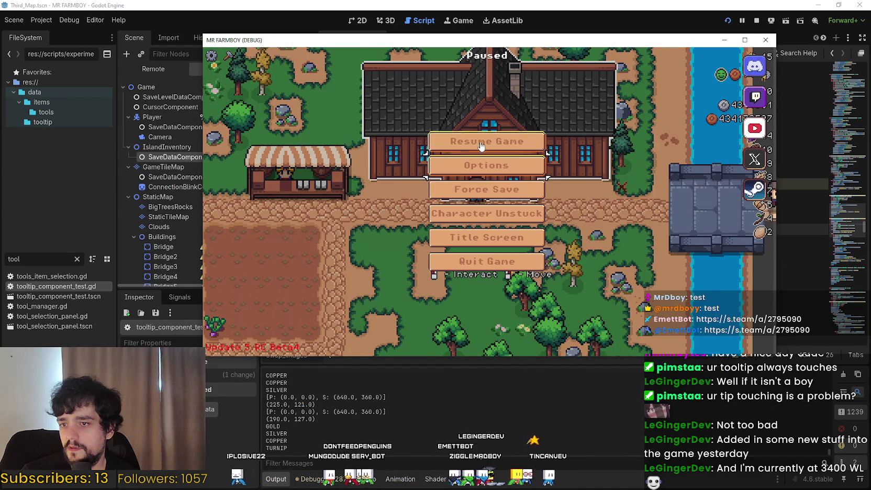
pyautogui.press('Escape')
# Open the Player House Advancements tree, then switch to Steam
pyautogui.click(502, 157)
pyautogui.click(461, 209)
pyautogui.moveTo(425, 254)
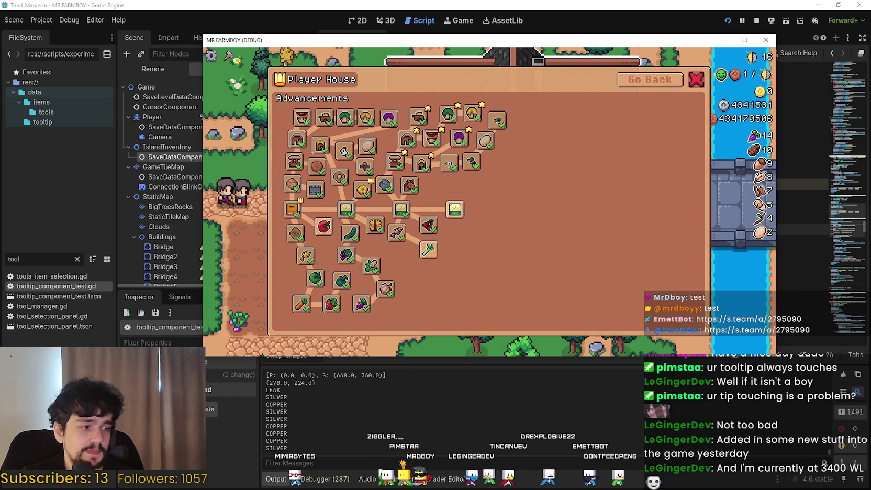
pyautogui.hotkey('alt', 'Tab')
# Open the All Hail the Orb Demo store page and then its developer's page
pyautogui.click(240, 40)
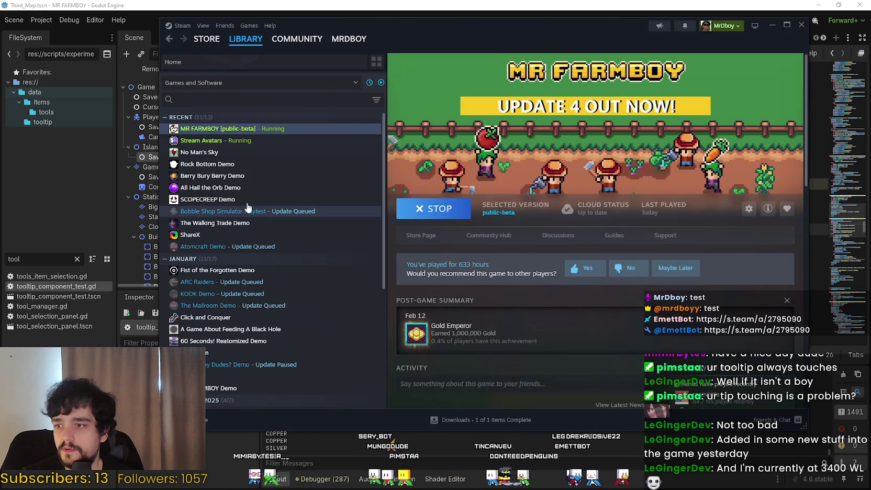
pyautogui.click(220, 188)
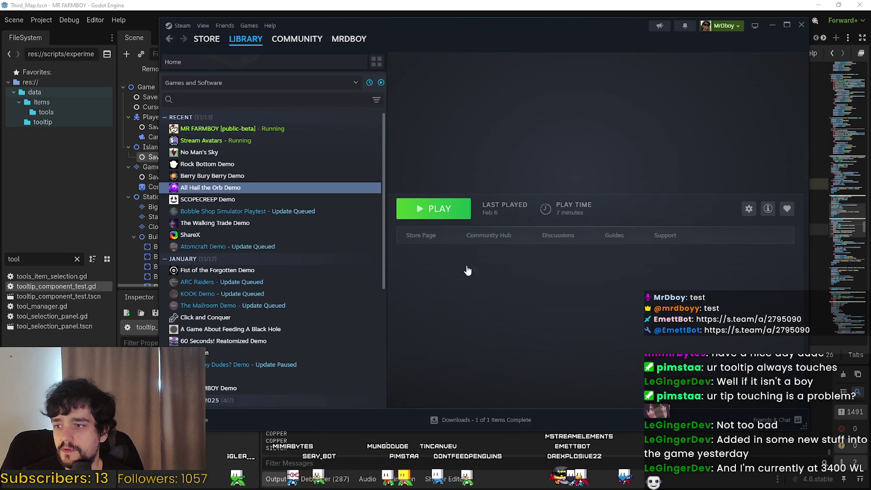
pyautogui.click(482, 251)
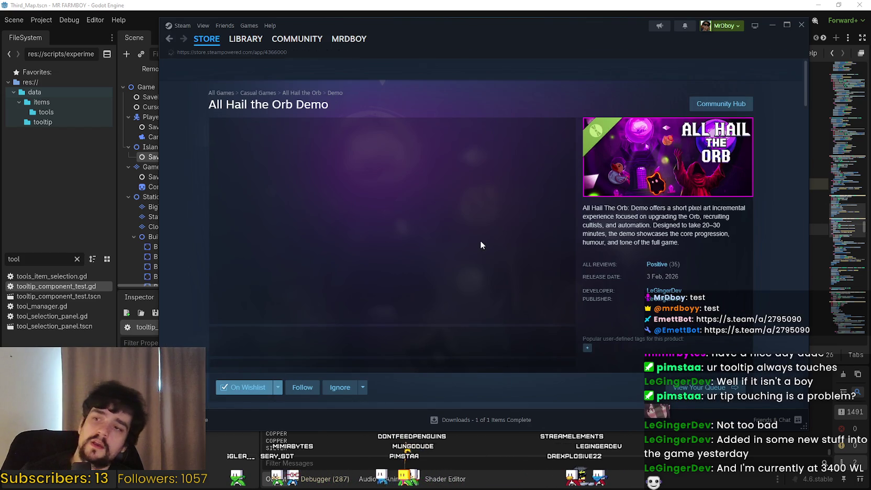
pyautogui.click(365, 343)
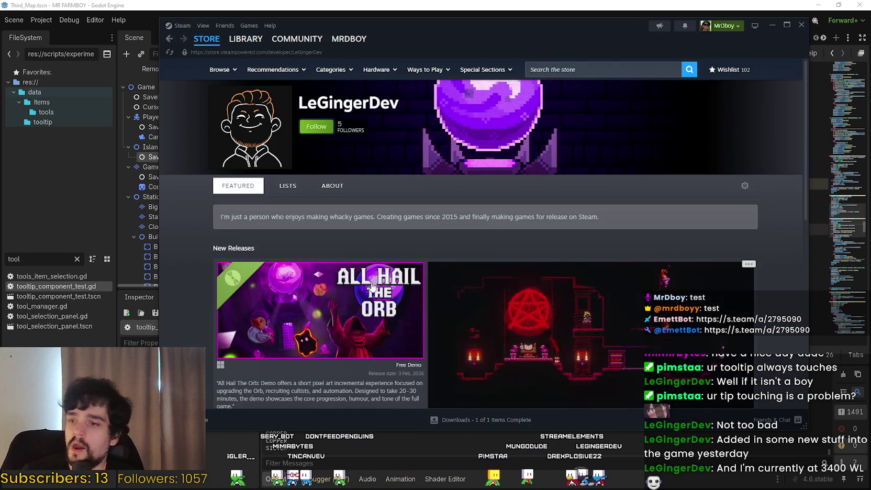
pyautogui.scroll(-10, 408, 293)
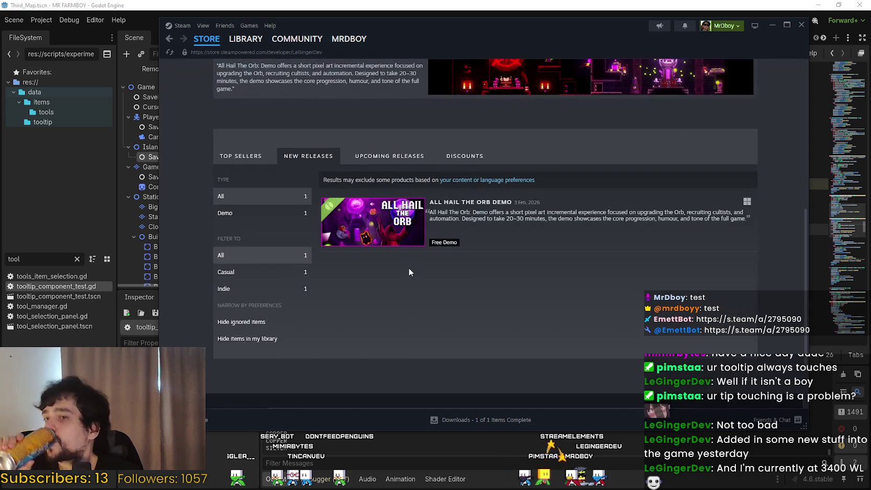
pyautogui.scroll(4, 409, 269)
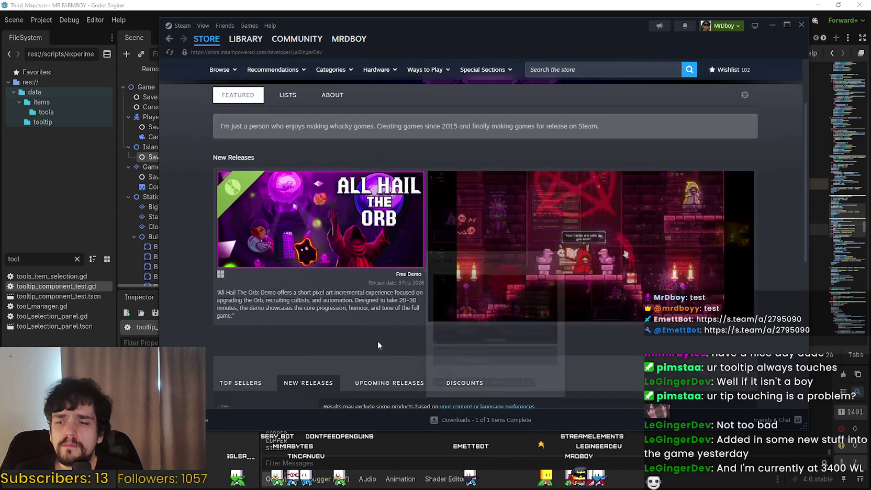
# Browse the developer's upcoming releases and the All Hail the Orb store page
pyautogui.click(389, 382)
pyautogui.scroll(-5, 392, 378)
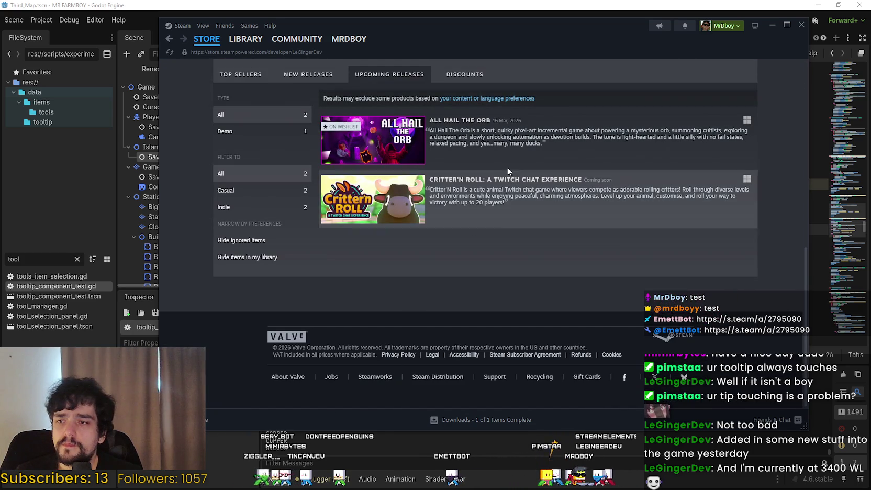
pyautogui.click(513, 163)
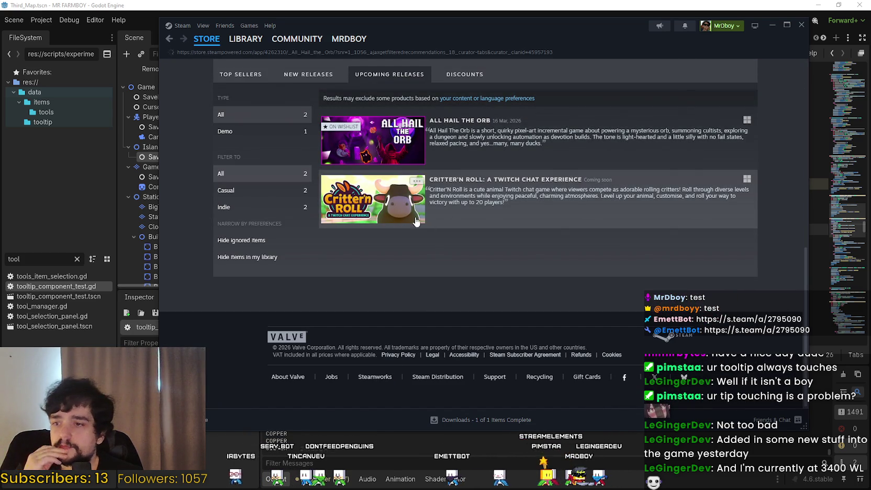
pyautogui.click(293, 348)
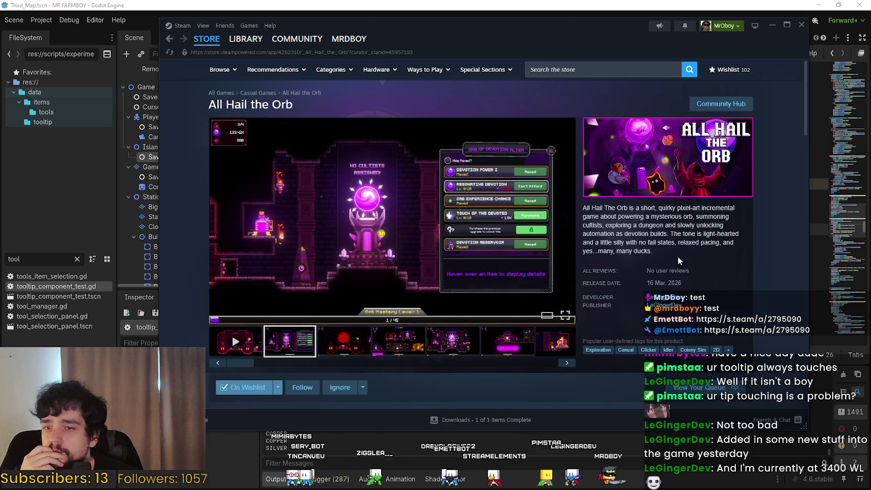
pyautogui.scroll(-5, 776, 288)
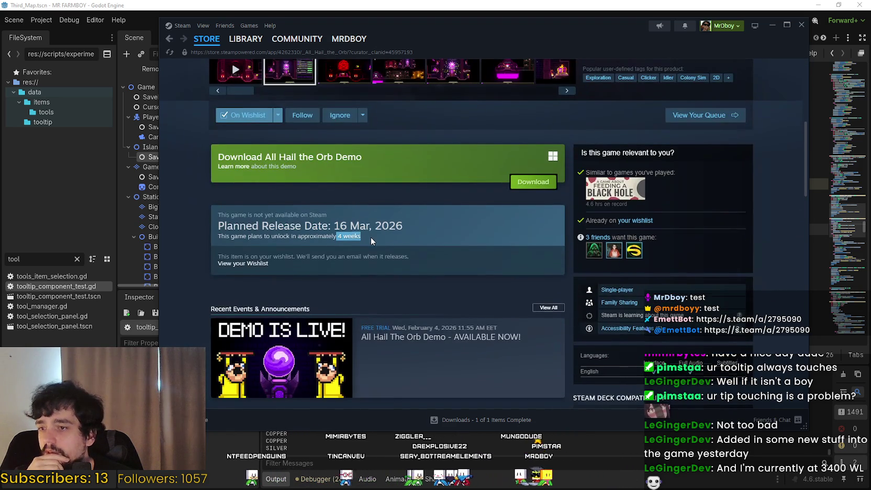
pyautogui.scroll(-3, 371, 236)
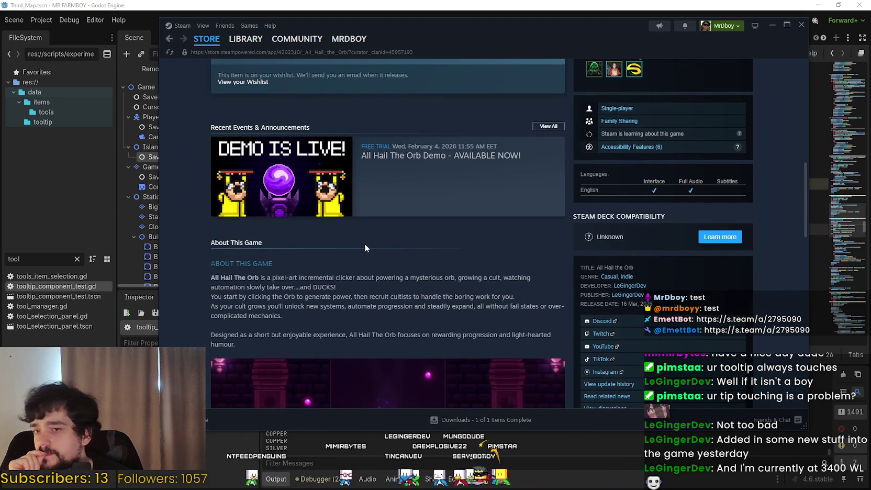
pyautogui.scroll(2, 498, 317)
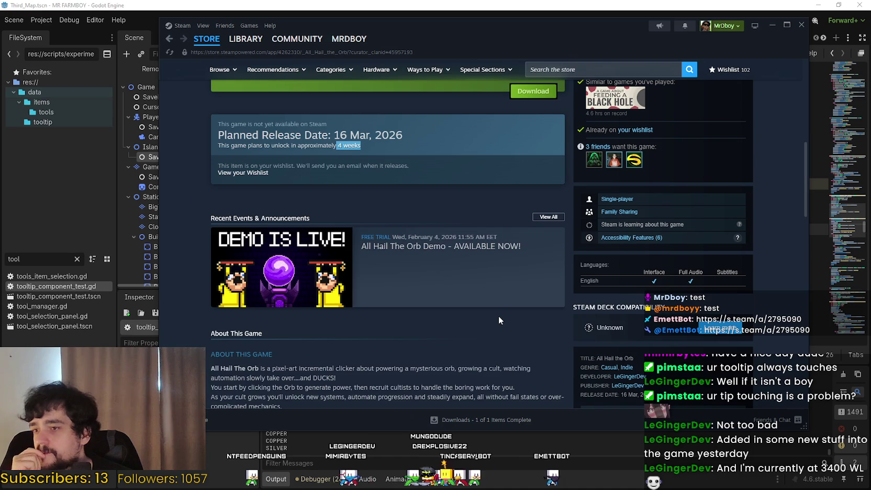
pyautogui.scroll(7, 499, 316)
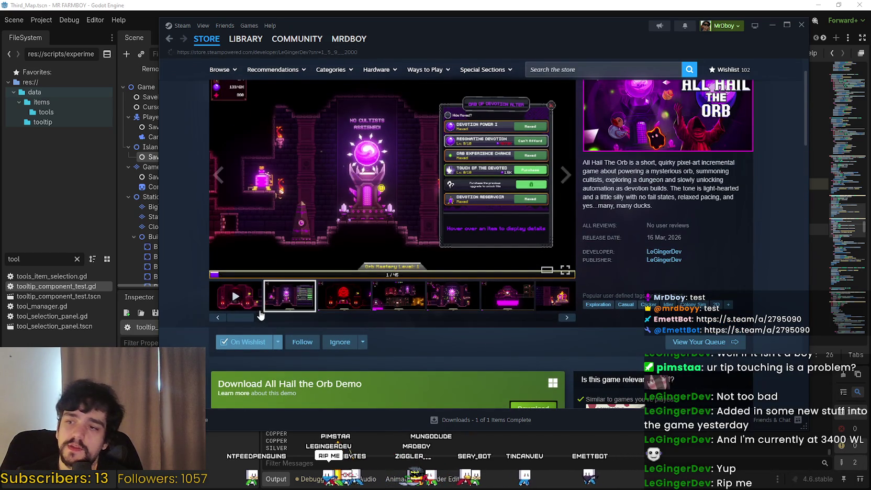
pyautogui.scroll(-3, 397, 392)
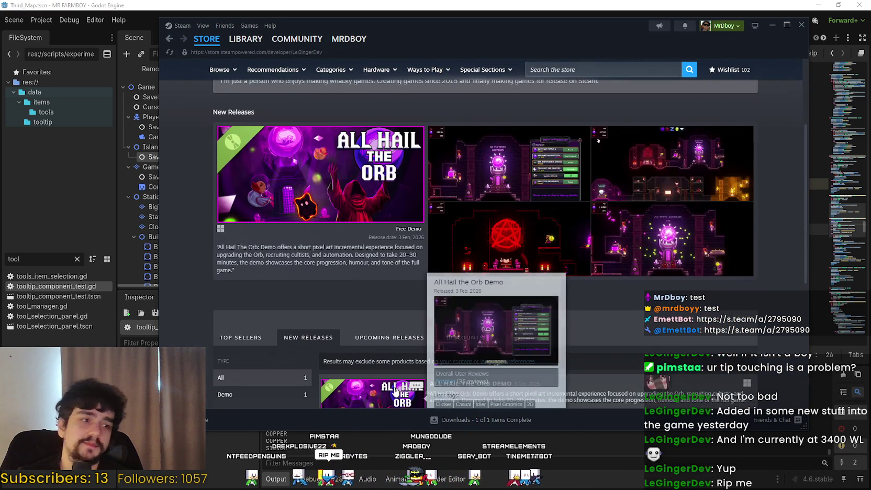
pyautogui.scroll(-3, 396, 392)
# Open Critter'n Roll from the developer's upcoming releases list
pyautogui.click(375, 202)
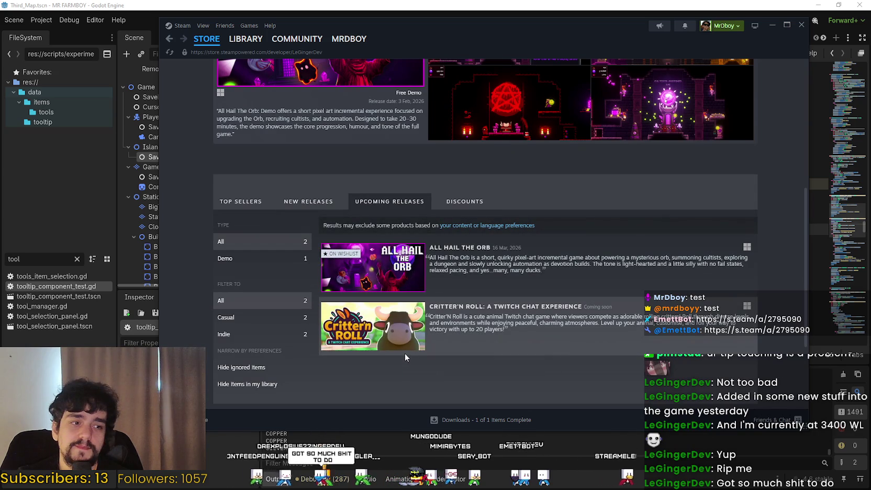
pyautogui.scroll(-3, 405, 354)
pyautogui.click(425, 225)
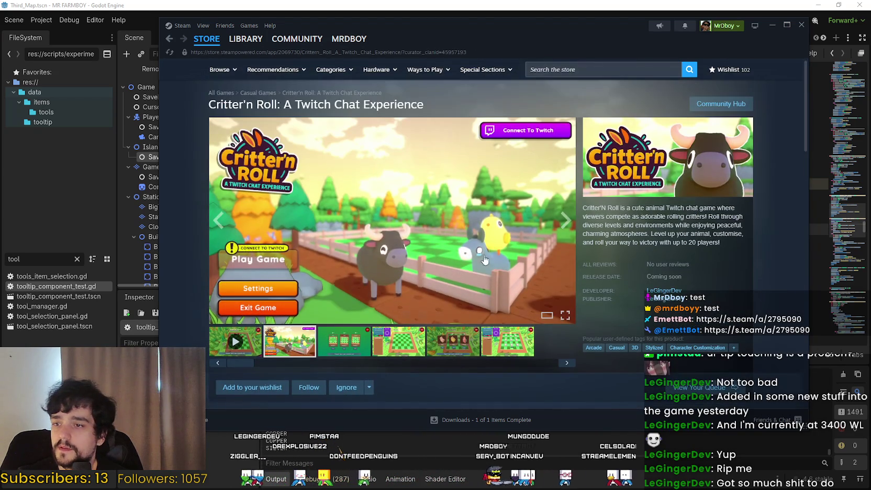
# Browse the Critter'n Roll screenshots in the enlarged viewer and return to the trailer
pyautogui.click(509, 258)
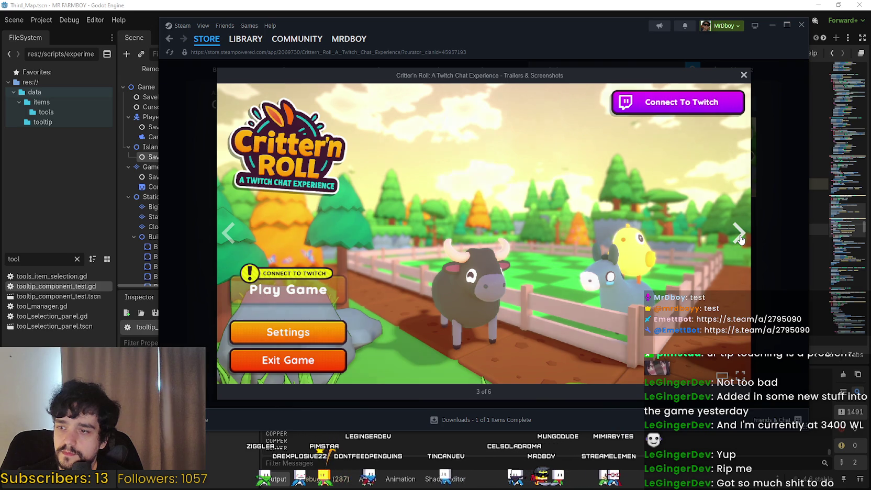
pyautogui.click(739, 233)
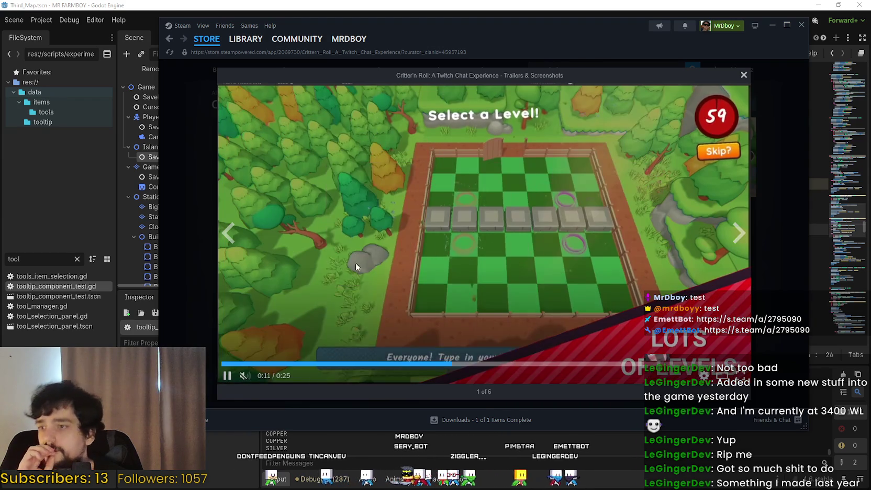
pyautogui.press('Left')
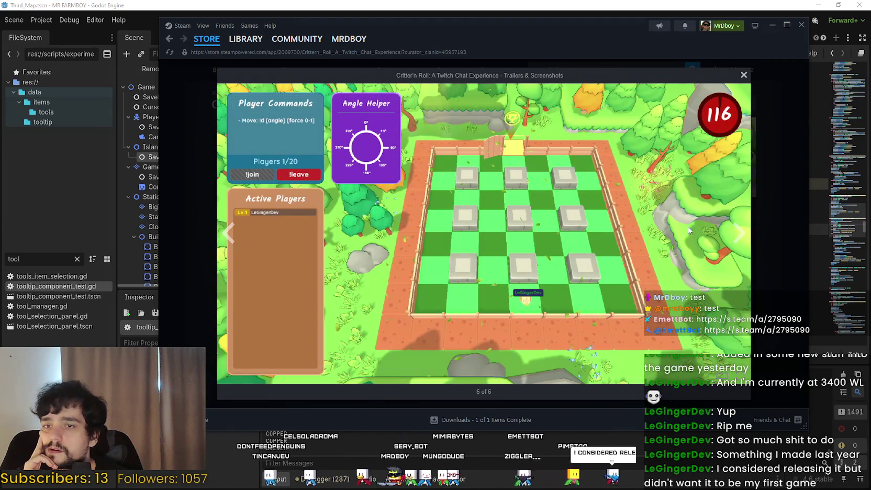
pyautogui.click(234, 235)
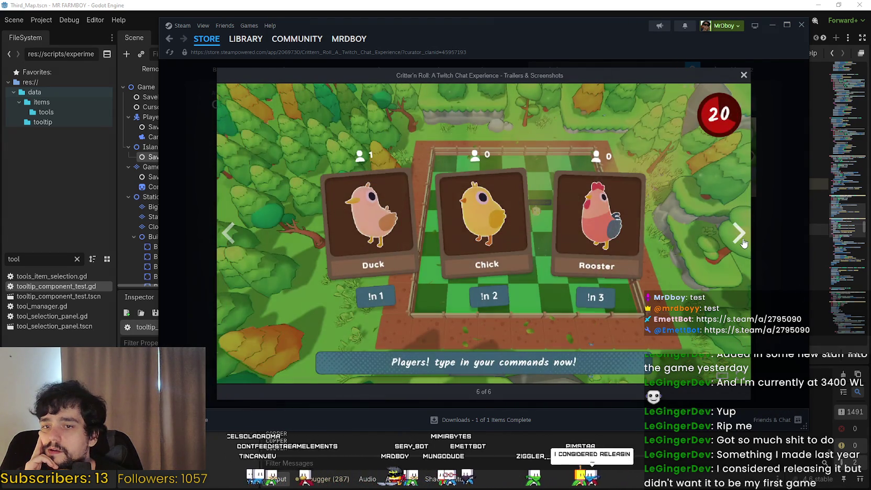
pyautogui.click(743, 243)
pyautogui.click(744, 243)
pyautogui.press('Right')
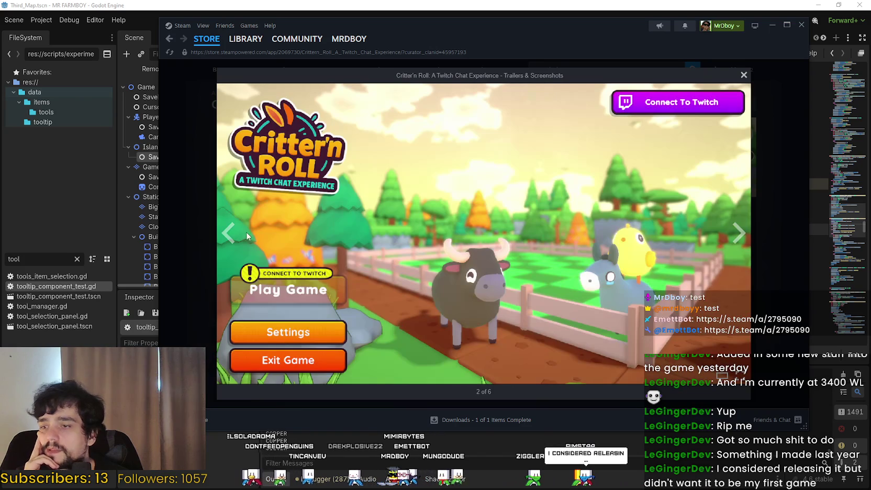
pyautogui.click(225, 230)
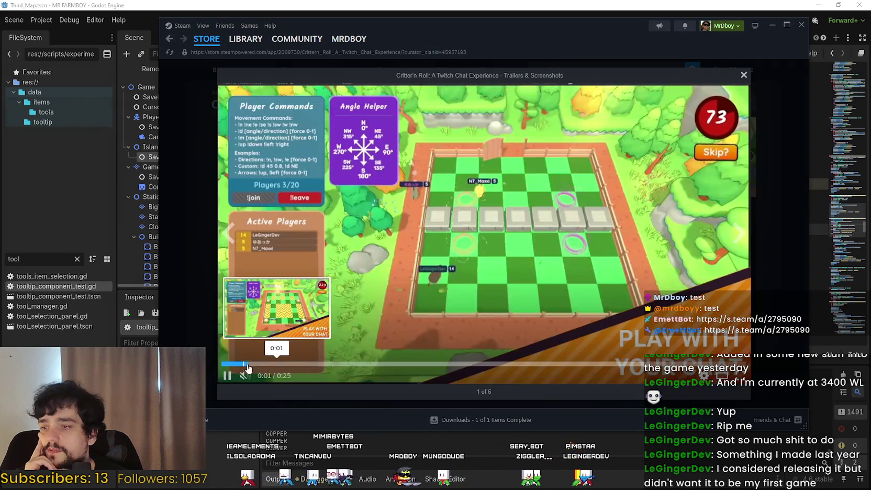
# Scrub the trailer between its start, about 0:05, and the level select
pyautogui.click(304, 363)
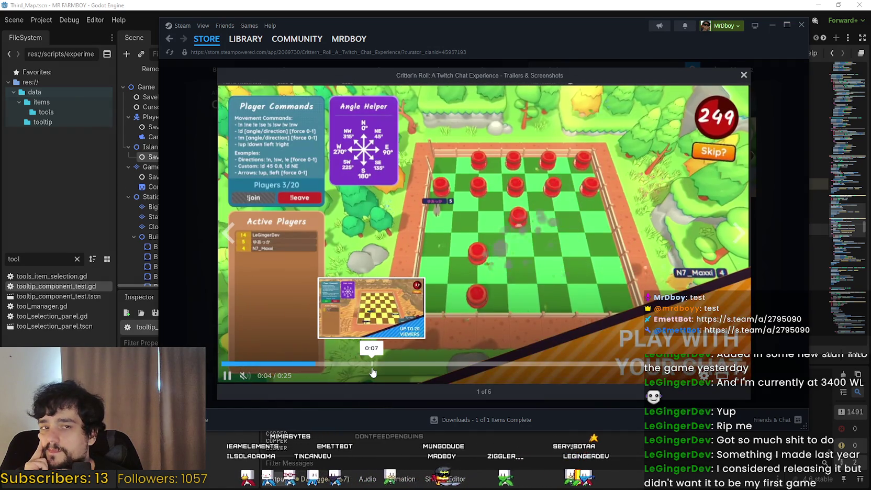
pyautogui.click(372, 368)
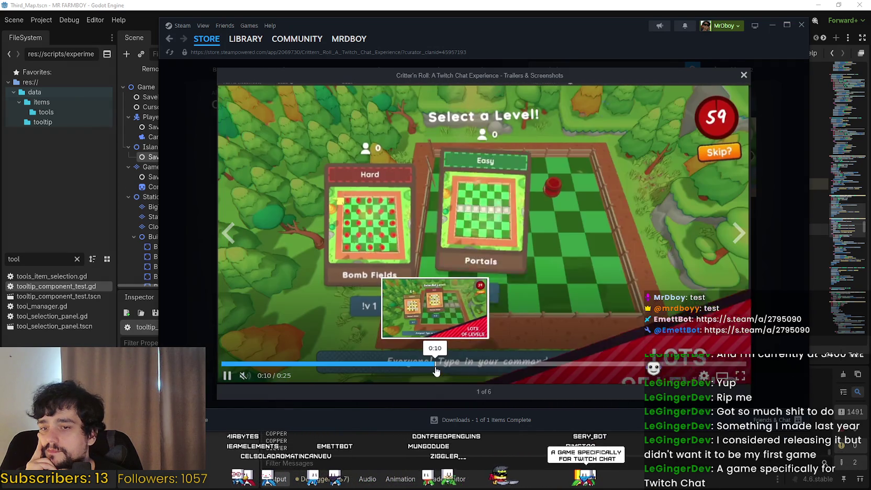
pyautogui.click(350, 369)
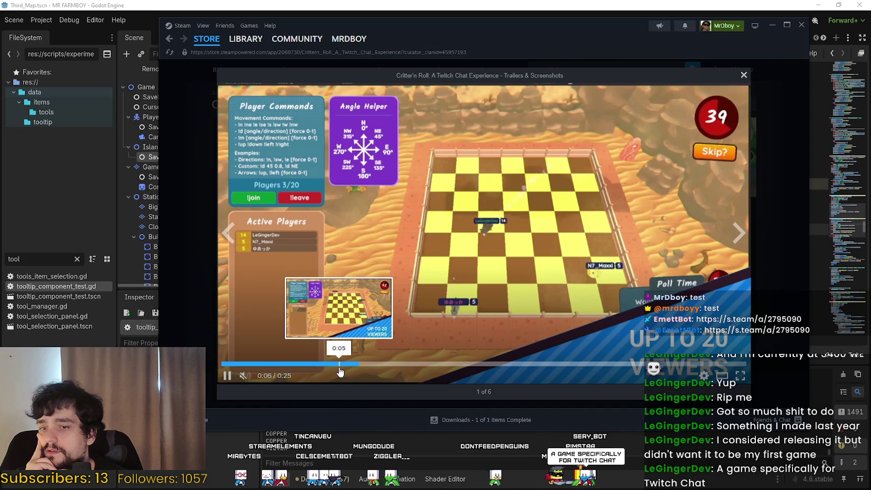
pyautogui.click(333, 372)
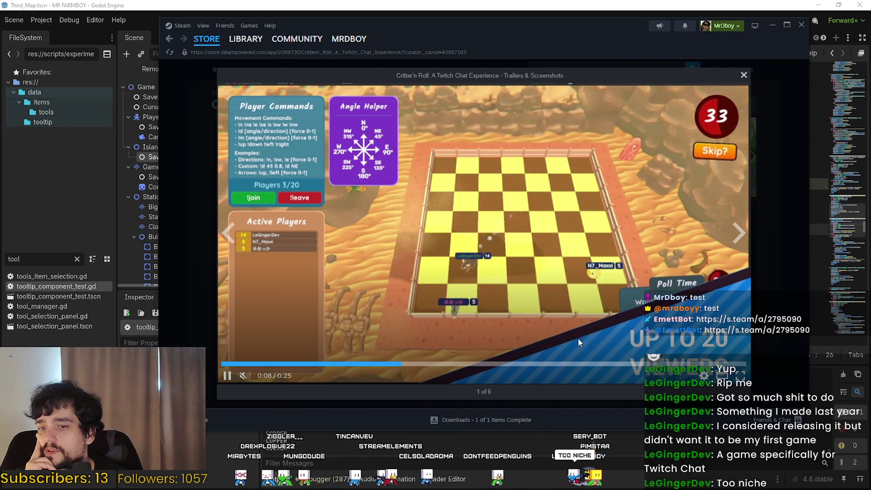
pyautogui.click(238, 364)
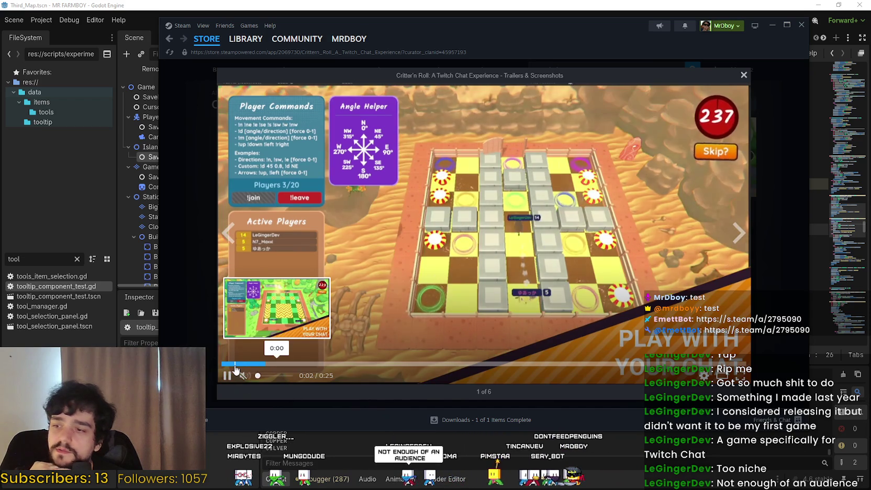
pyautogui.click(235, 364)
pyautogui.click(220, 364)
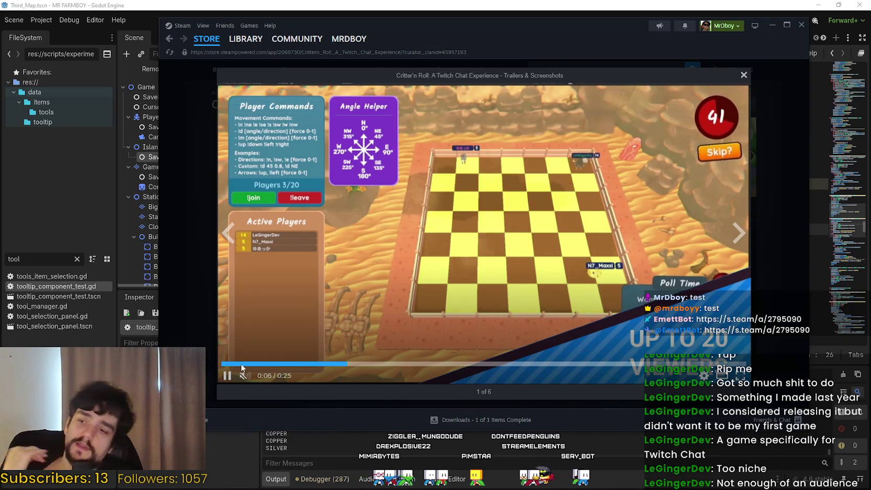
pyautogui.click(244, 366)
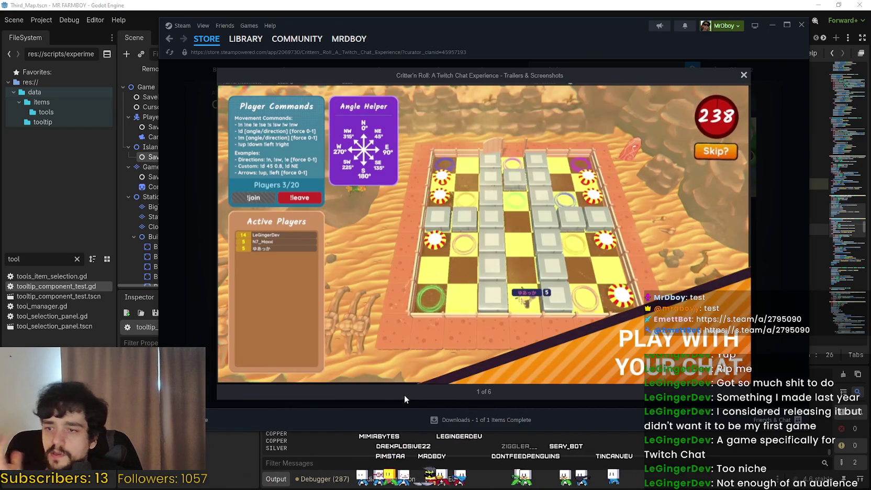
pyautogui.click(228, 365)
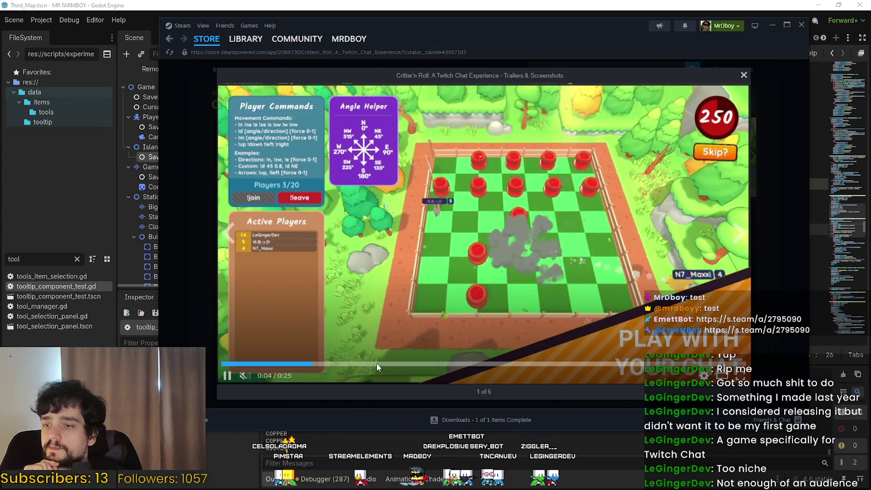
# Skip through Customisation Time to the closing screen, replay, then close the viewer
pyautogui.click(434, 363)
pyautogui.click(549, 363)
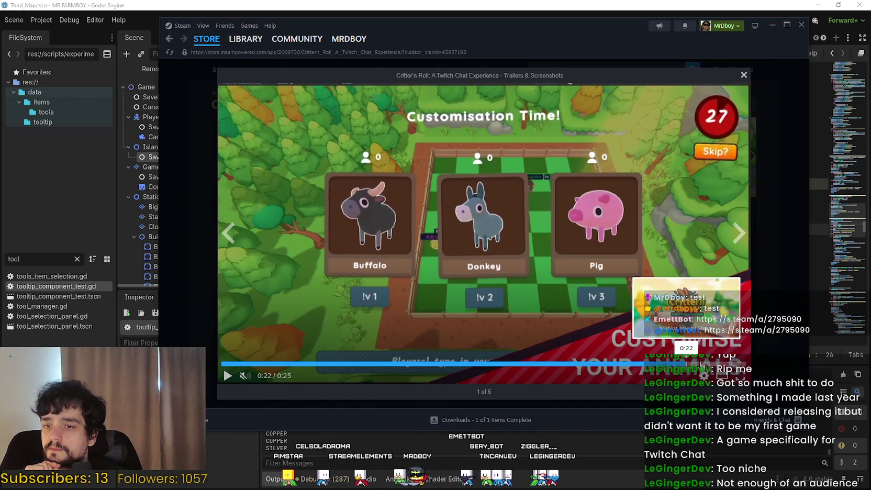
pyautogui.click(689, 363)
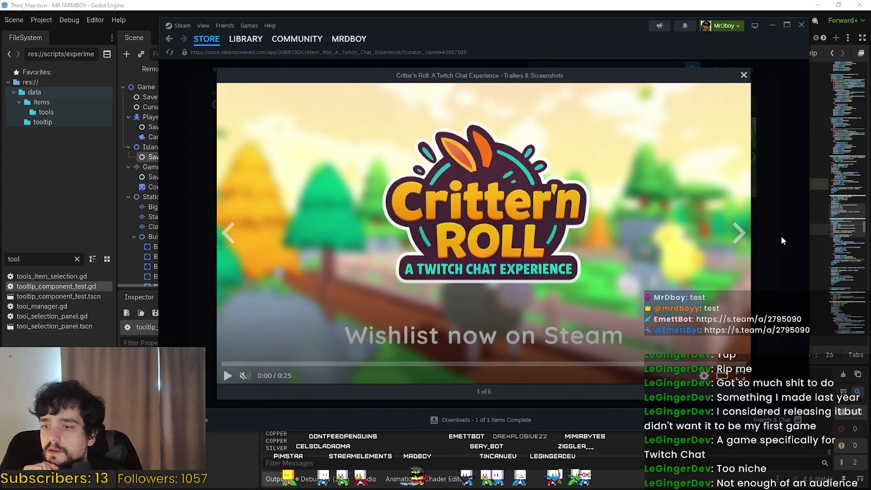
pyautogui.click(302, 269)
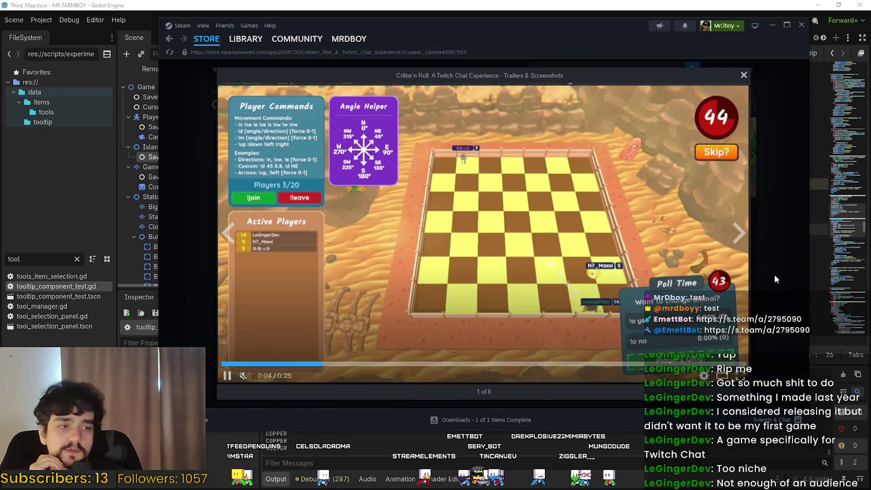
pyautogui.click(774, 274)
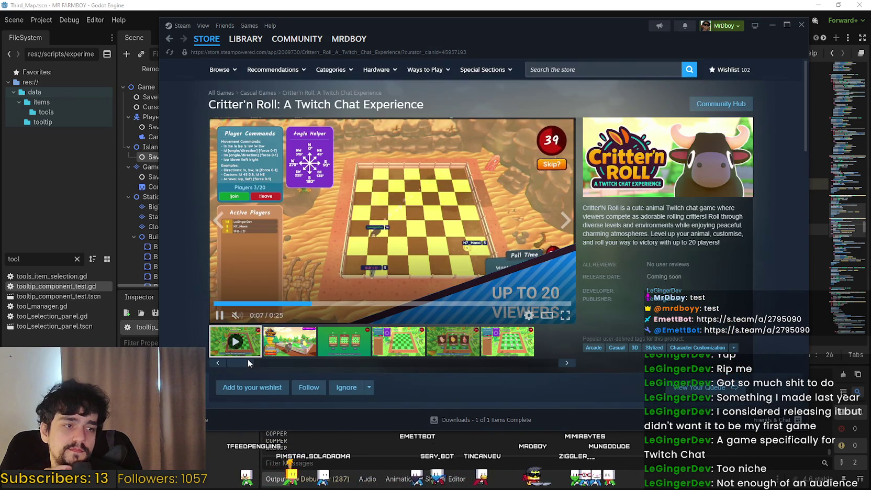
# Return to the store front and move the Steam window to uncover Godot's toolbar
pyautogui.click(289, 341)
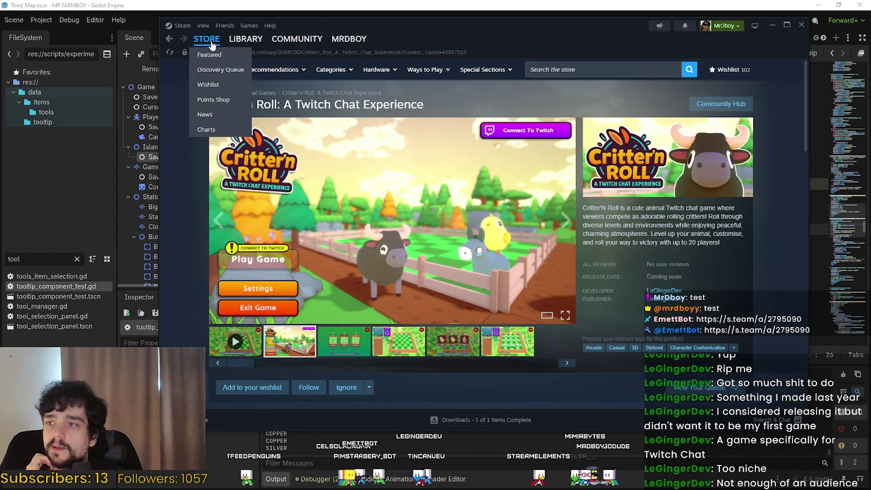
pyautogui.hotkey('alt', 'Left')
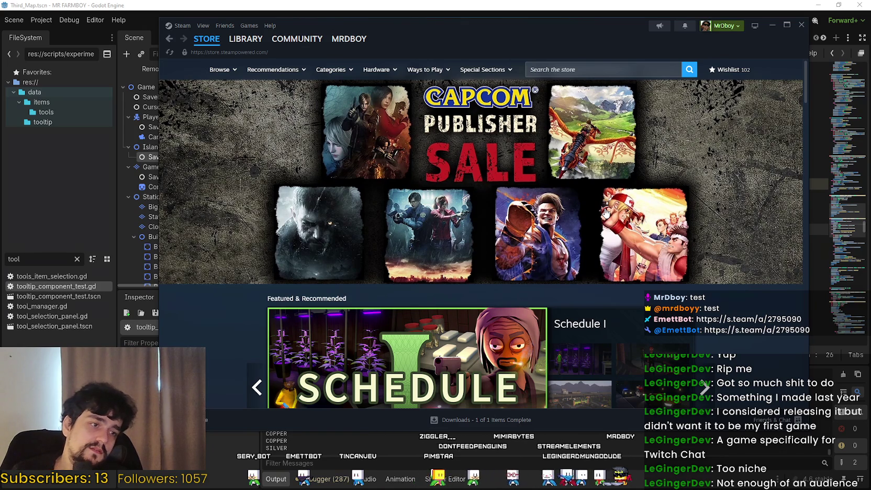
pyautogui.moveTo(475, 33); pyautogui.dragTo(458, 56)
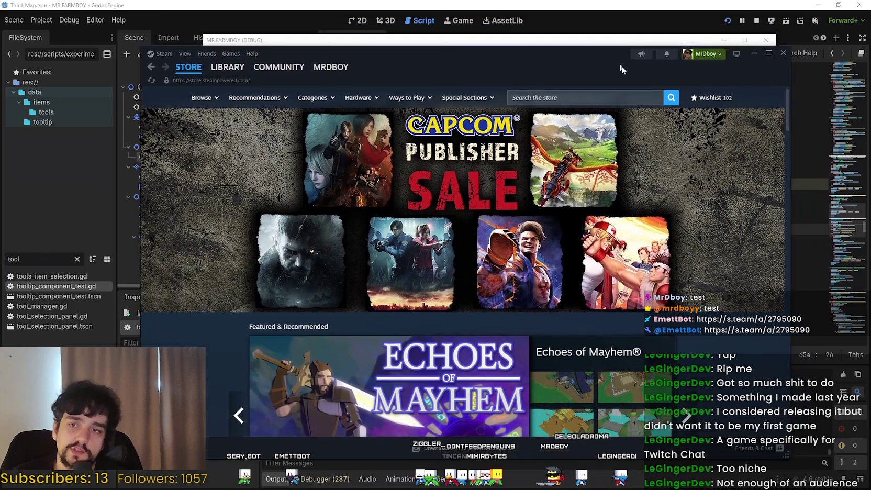
pyautogui.moveTo(621, 65)
pyautogui.mouseDown()
pyautogui.moveTo(662, 94)
pyautogui.moveTo(609, 106)
pyautogui.moveTo(587, 71)
pyautogui.mouseUp()
# Search the Steam store for 'marbel'
pyautogui.click(607, 86)
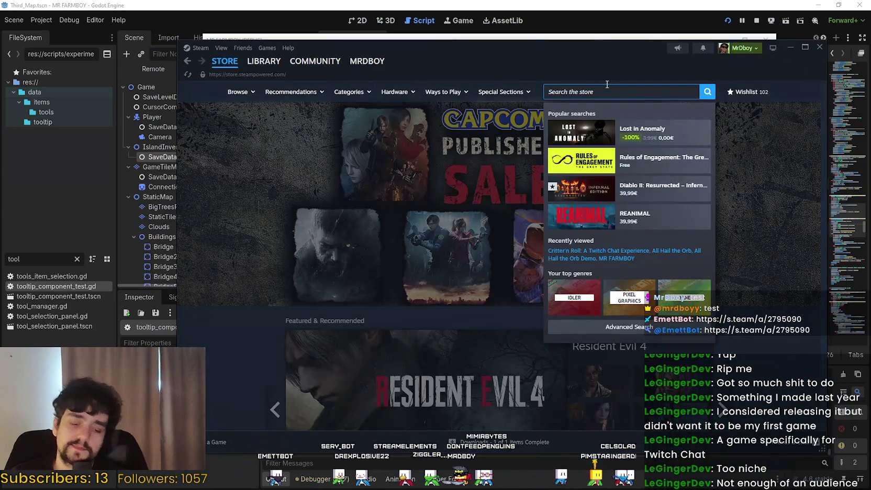
pyautogui.write('marbel;')
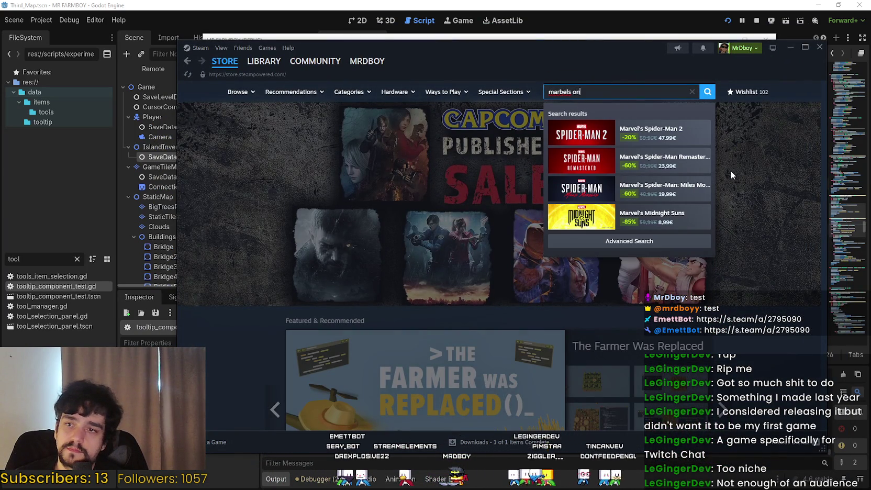
pyautogui.press('BackSpace')
pyautogui.press('BackSpace')
pyautogui.press('BackSpace')
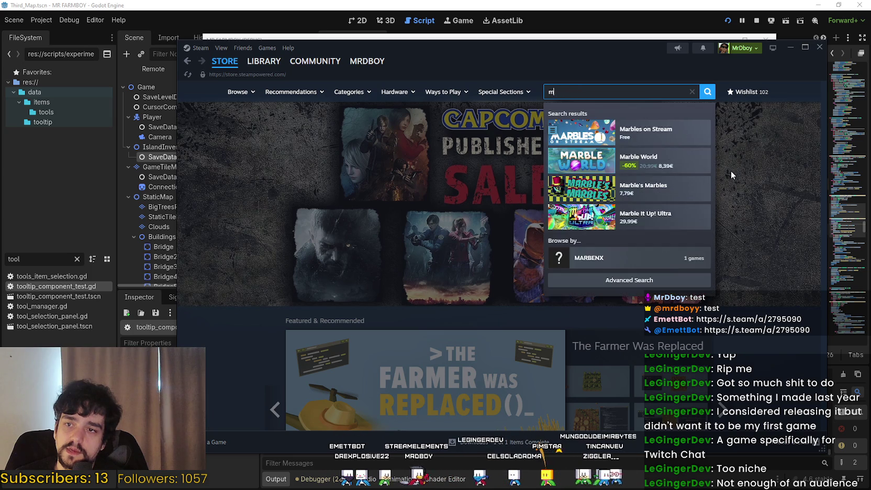
pyautogui.write('arbel')
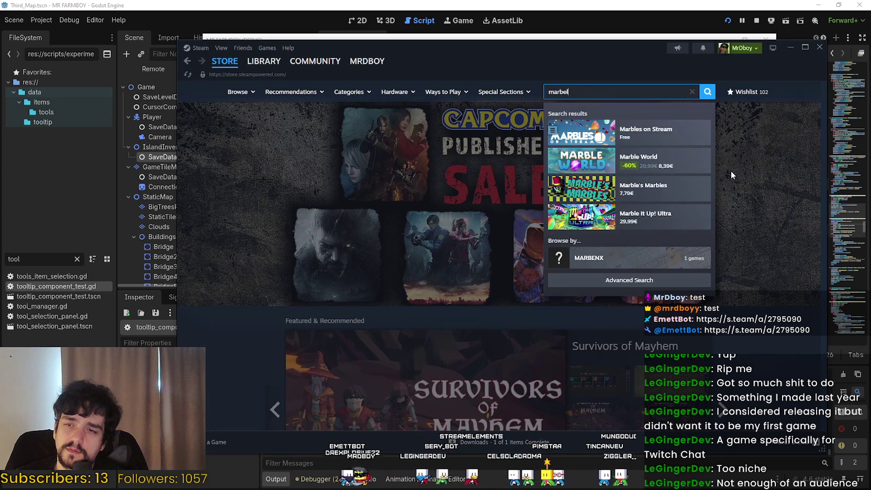
pyautogui.press('BackSpace')
pyautogui.press('BackSpace')
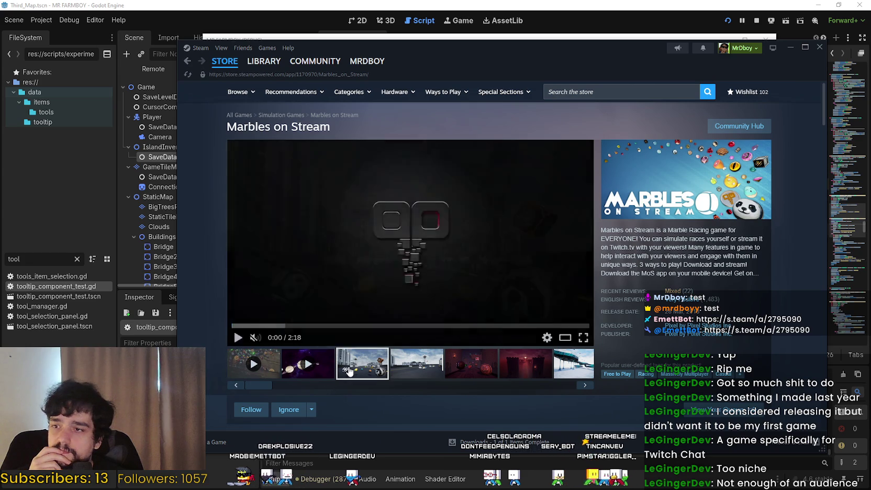
pyautogui.click(439, 369)
pyautogui.scroll(-10, 458, 344)
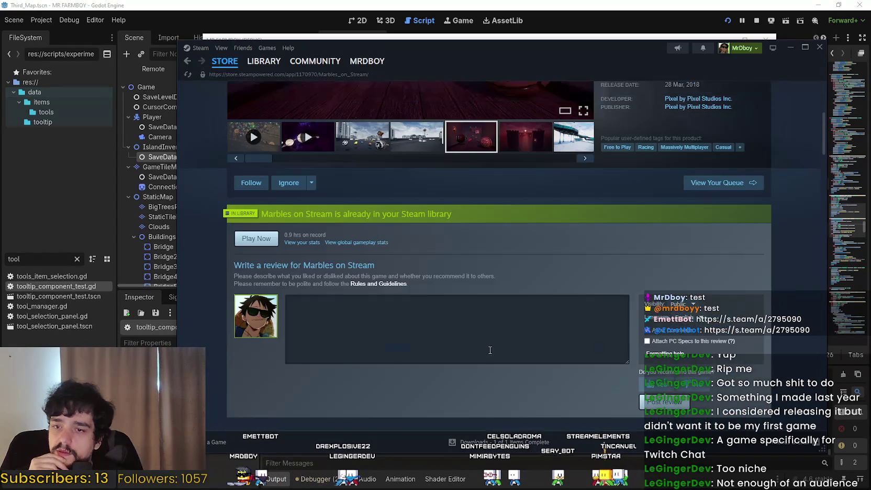
pyautogui.scroll(-4, 465, 356)
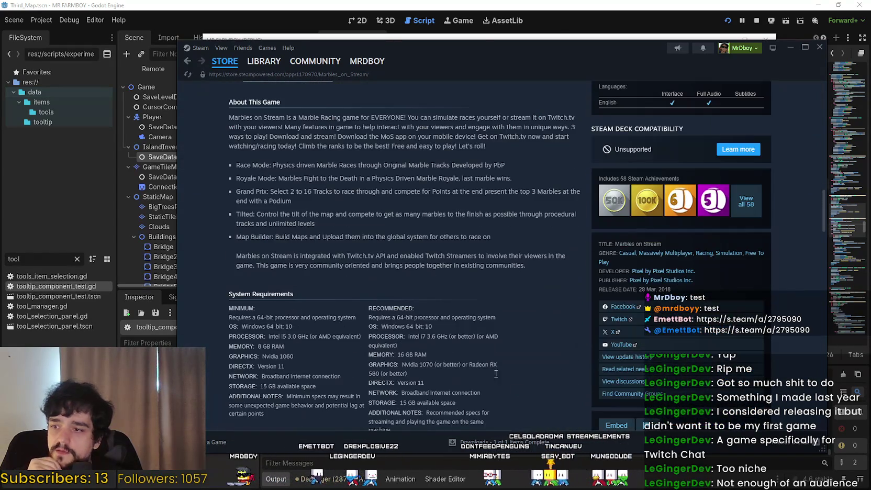
pyautogui.scroll(10, 465, 355)
pyautogui.scroll(5, 528, 387)
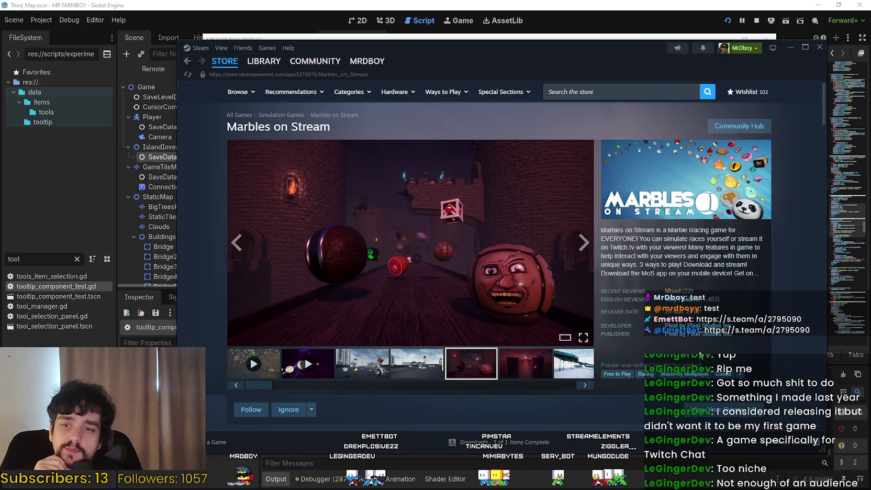
pyautogui.moveTo(758, 360); pyautogui.dragTo(654, 300)
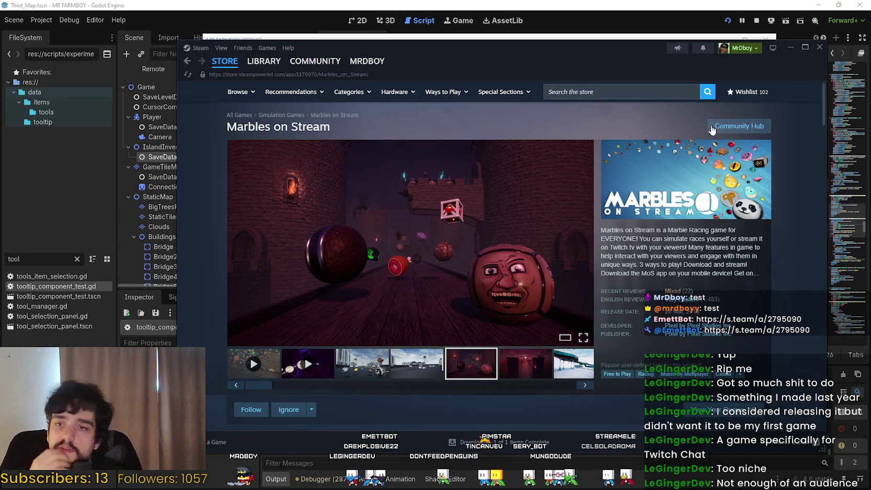
pyautogui.click(724, 134)
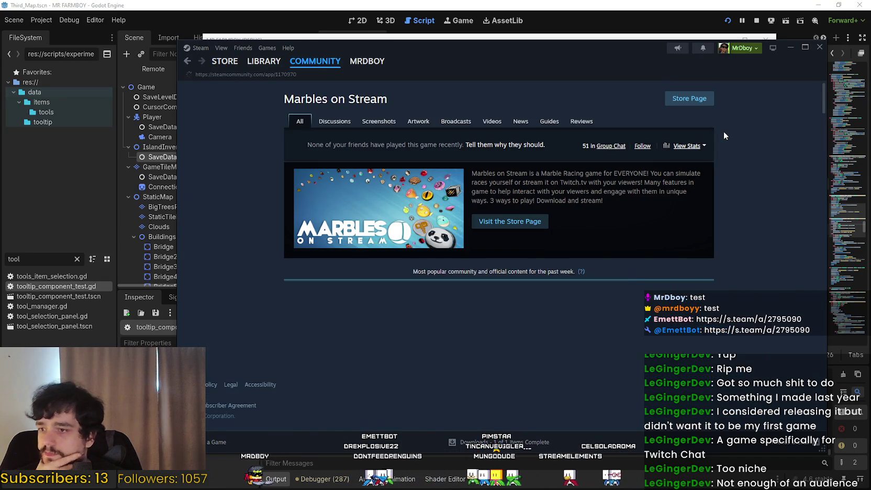
pyautogui.scroll(-4, 720, 280)
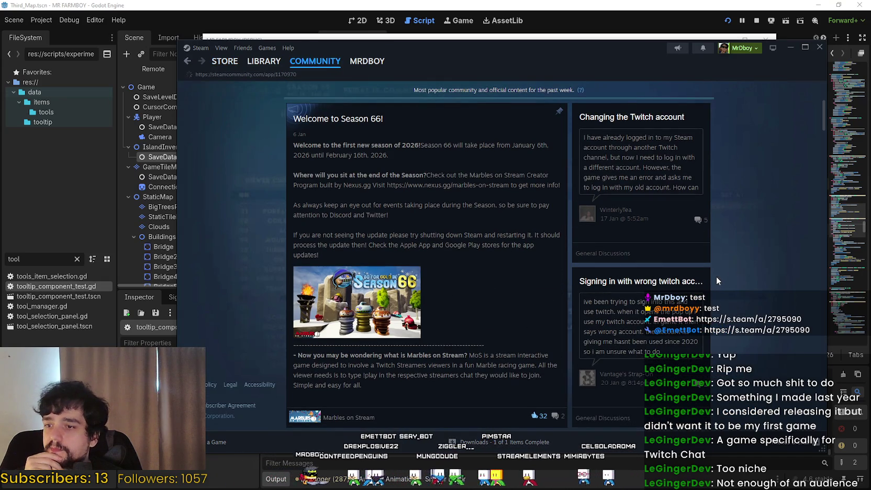
pyautogui.scroll(2, 716, 280)
pyautogui.scroll(-12, 716, 277)
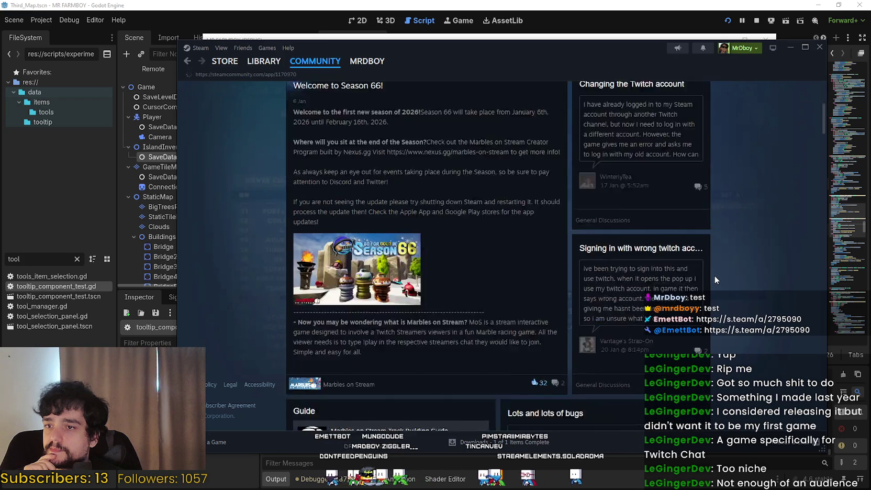
pyautogui.scroll(-15, 714, 274)
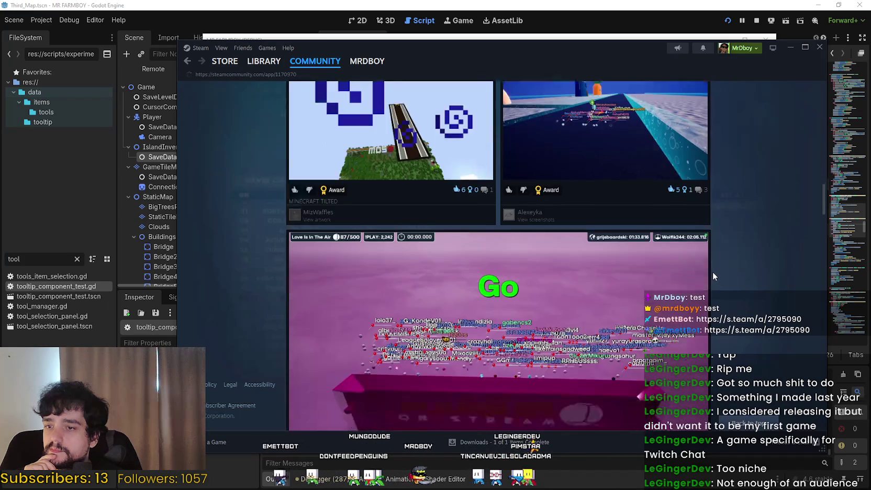
pyautogui.scroll(-6, 711, 269)
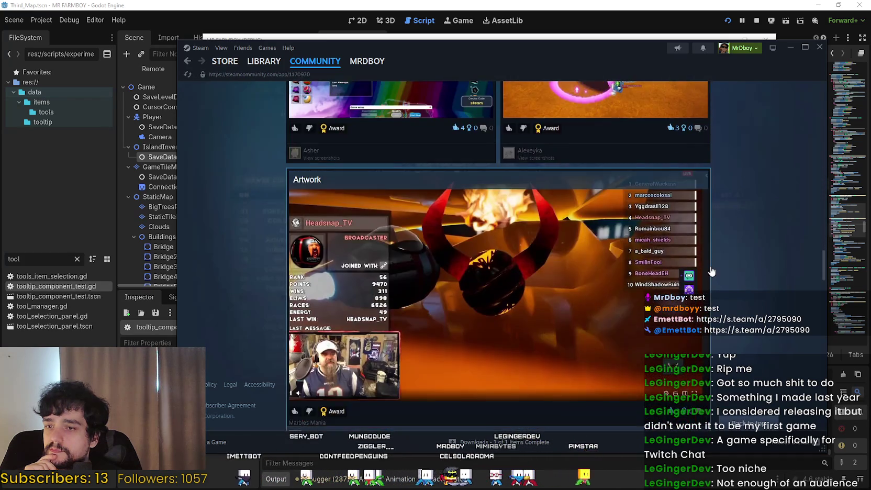
pyautogui.click(258, 63)
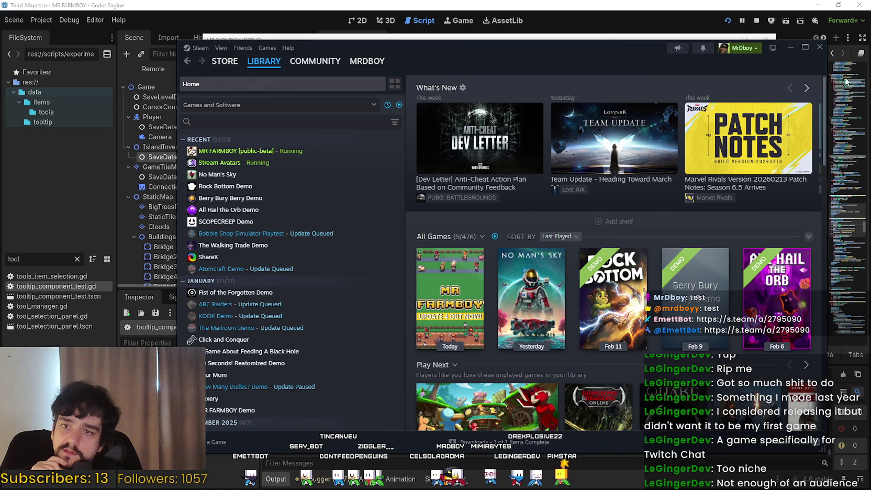
# Minimize Steam, check the Leek tooltip in the running game, then return to tooltip_component_test.gd
pyautogui.click(790, 47)
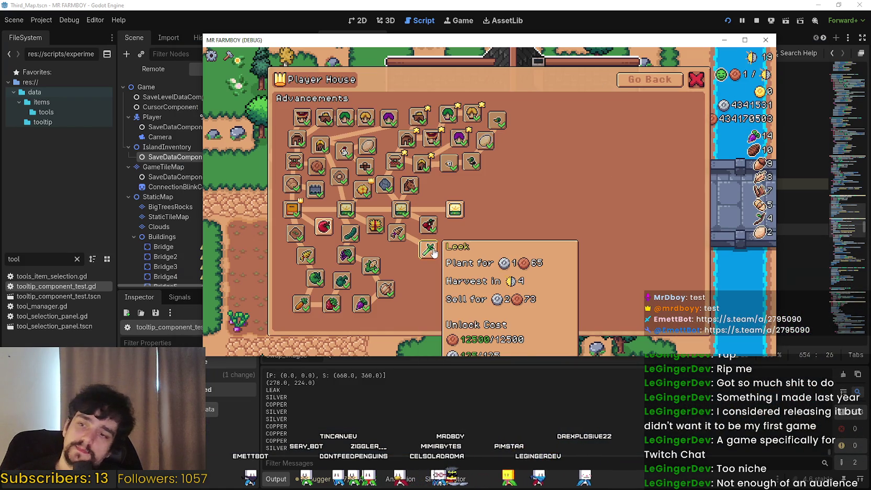
pyautogui.click(466, 461)
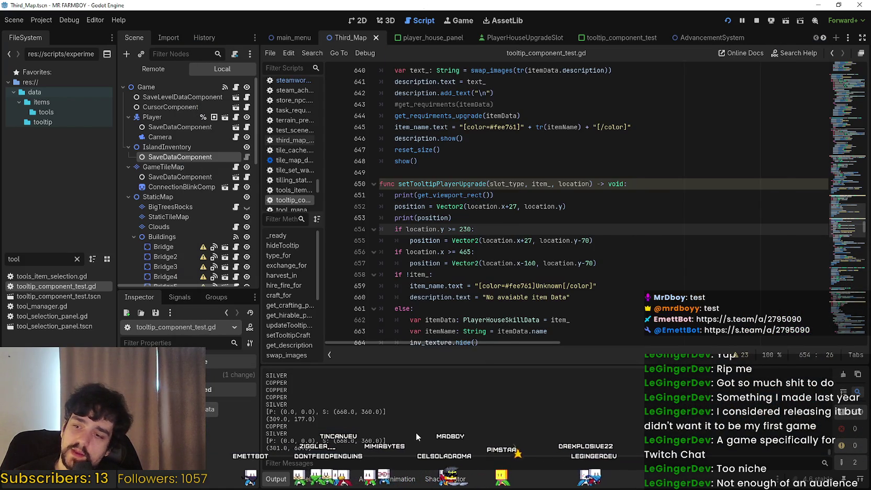
pyautogui.hotkey('alt', 'Tab')
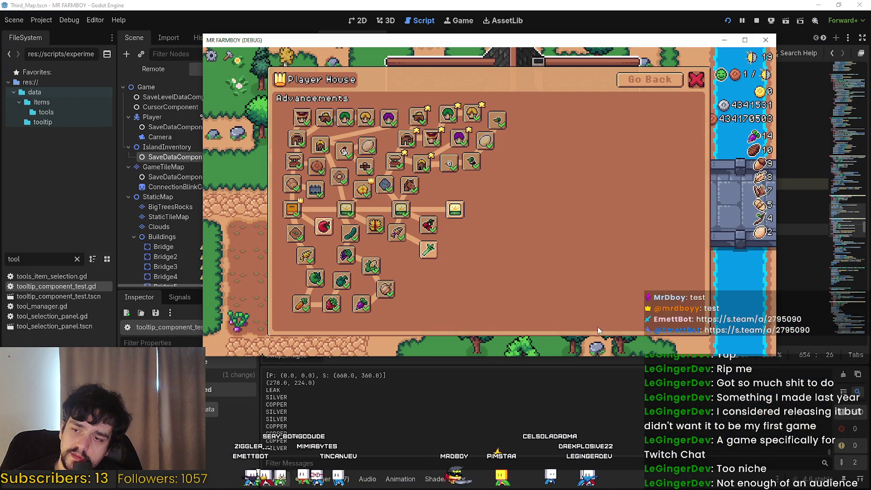
pyautogui.hotkey('alt', 'Tab')
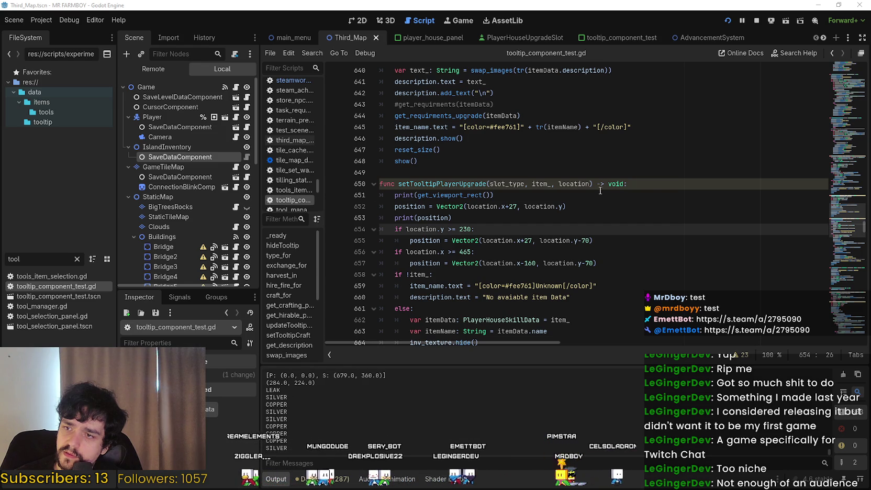
# Review setTooltipPlayerUpgrade from line 651 and enlarge the Output panel to read the printed viewport rect
pyautogui.click(659, 192)
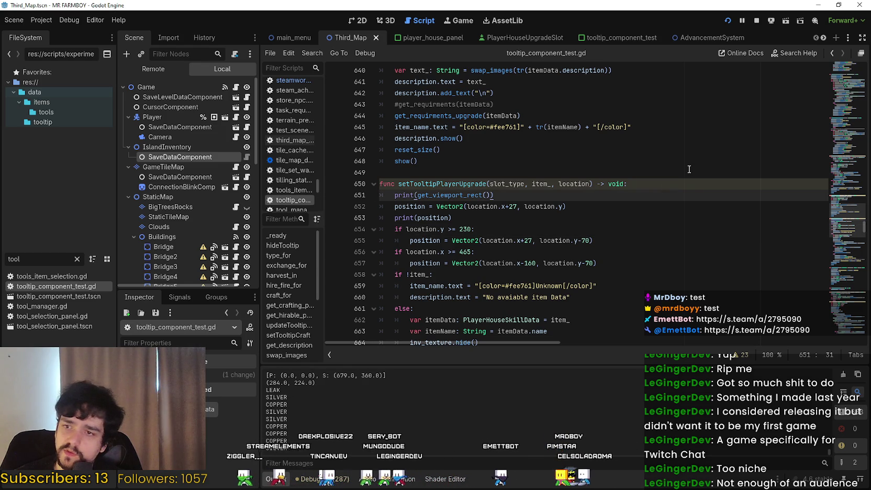
pyautogui.scroll(-4, 482, 251)
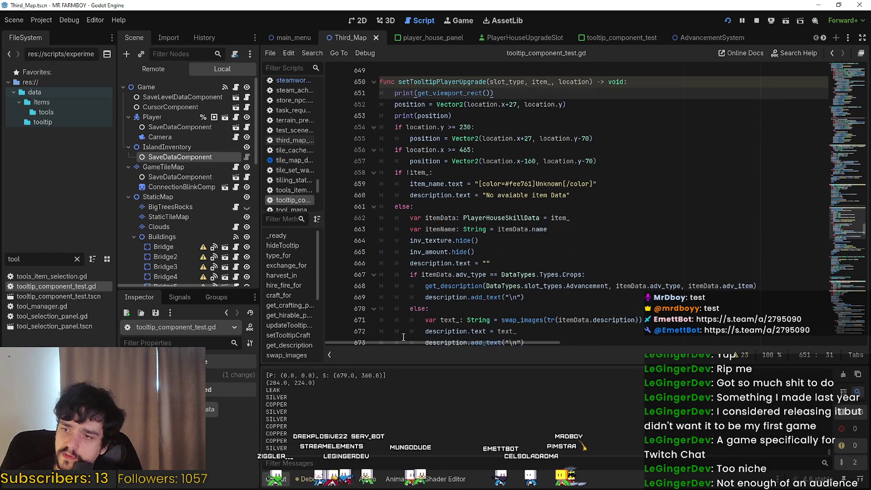
pyautogui.scroll(-4, 406, 335)
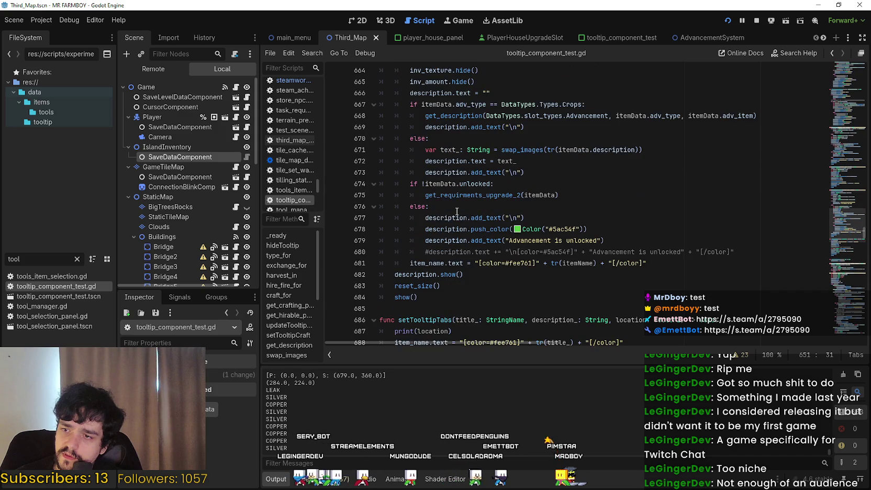
pyautogui.scroll(-1, 456, 211)
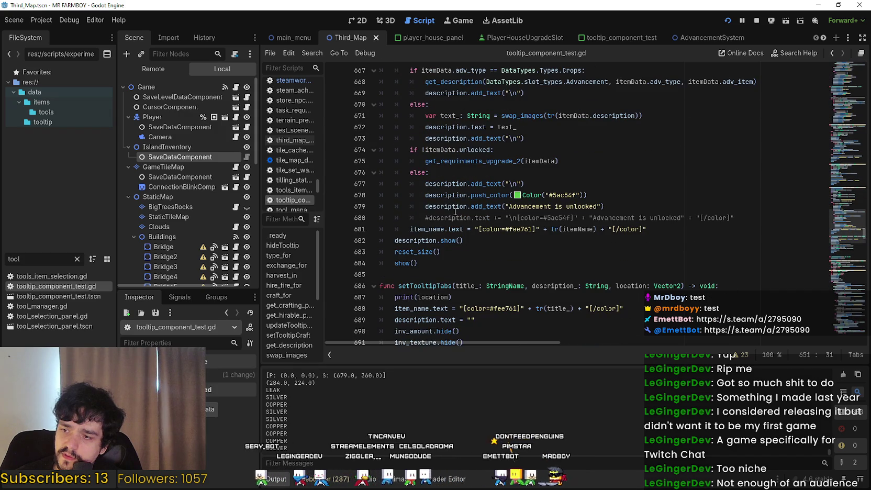
pyautogui.scroll(5, 455, 211)
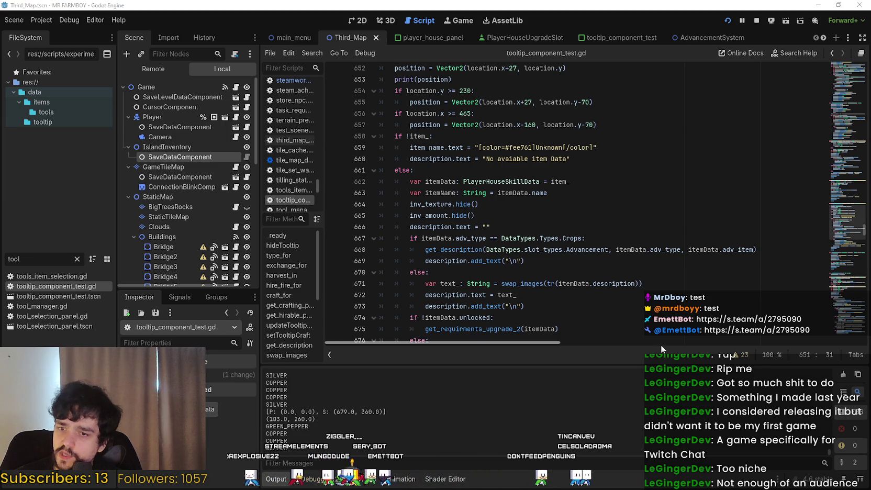
pyautogui.moveTo(661, 363)
pyautogui.mouseDown()
pyautogui.moveTo(639, 280)
pyautogui.moveTo(614, 240)
pyautogui.mouseUp()
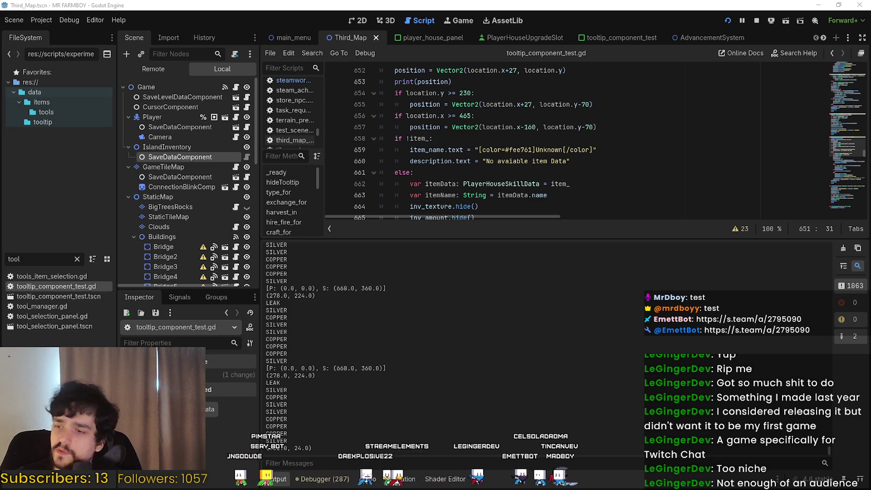
# Glance at the game, then inspect the get_viewport_rect() call on line 651
pyautogui.hotkey('alt', 'Tab')
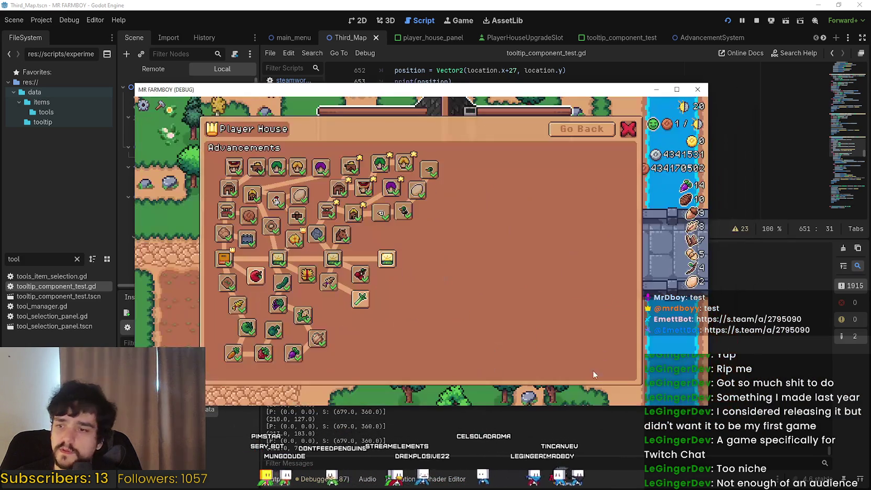
pyautogui.click(520, 15)
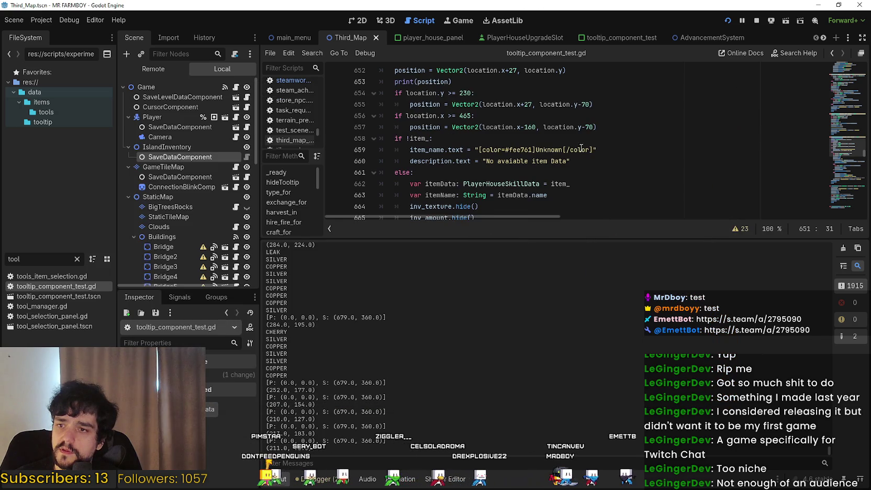
pyautogui.scroll(2, 485, 135)
pyautogui.press('Down')
pyautogui.press('End')
pyautogui.click(486, 127)
pyautogui.click(481, 126)
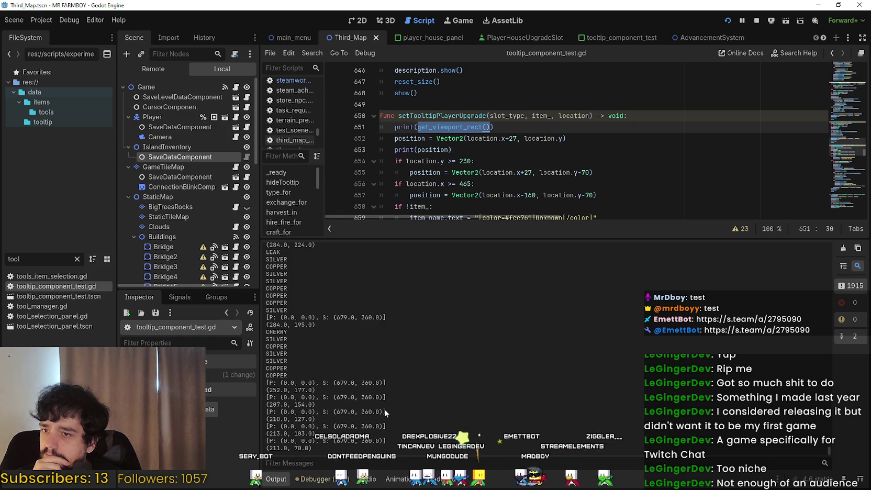
# Compare the 360.0 viewport height in Output with the y-70 offset on line 655, then return to the game
pyautogui.scroll(-1, 377, 199)
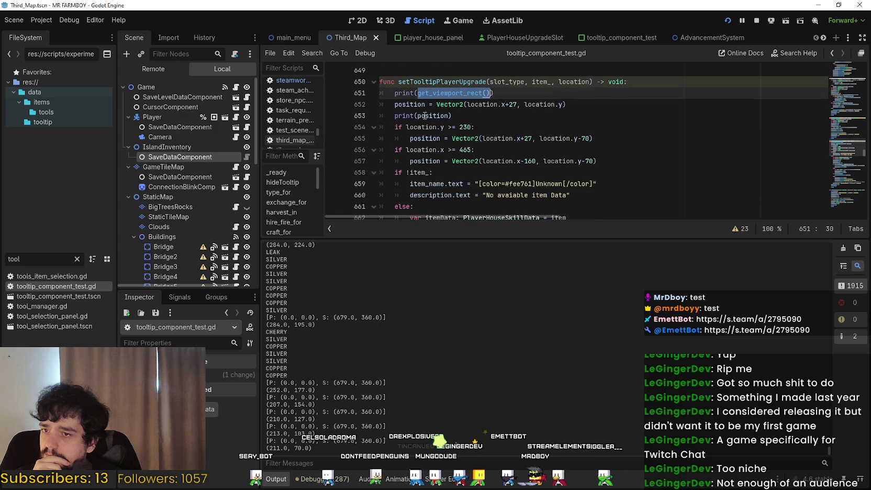
pyautogui.doubleClick(362, 382)
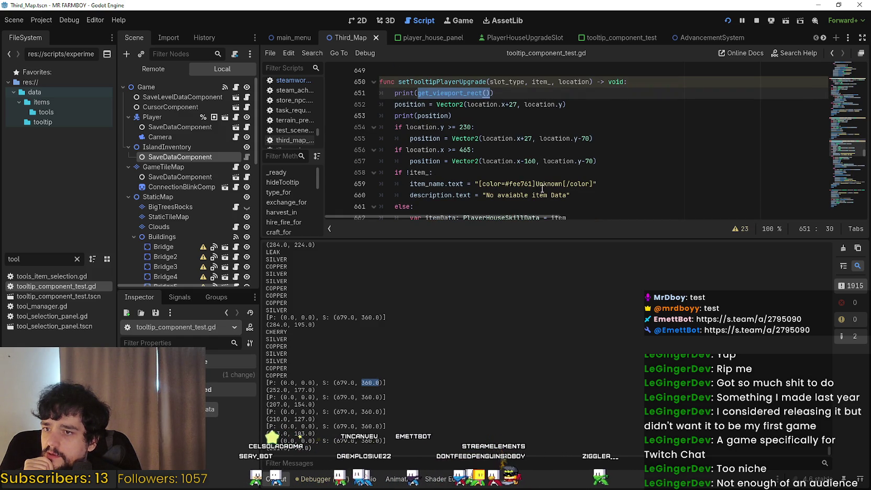
pyautogui.click(597, 138)
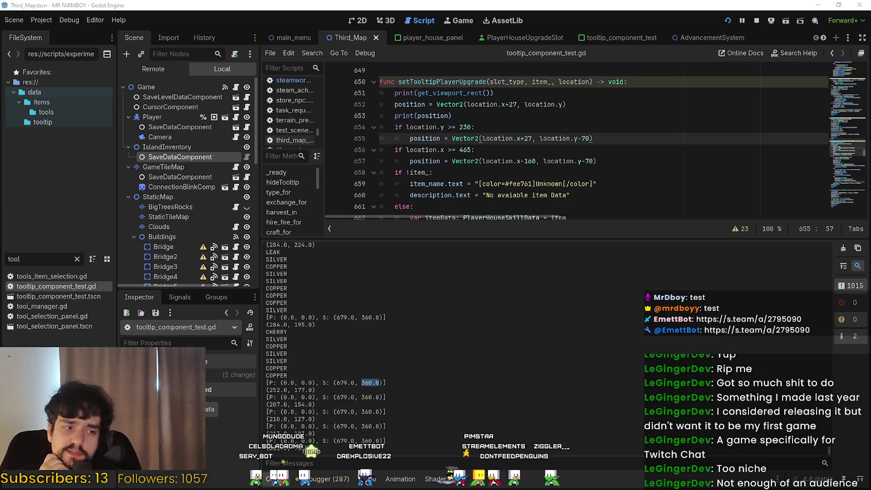
pyautogui.hotkey('alt', 'Tab')
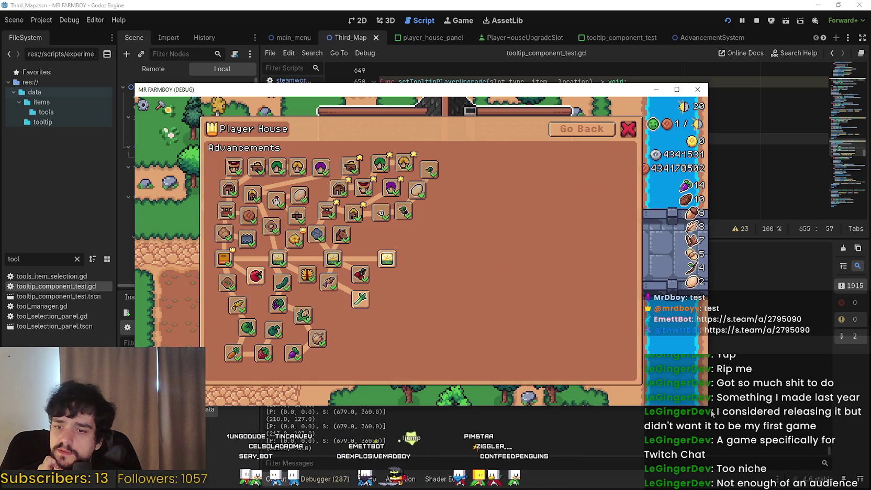
# Shrink, move, enlarge and shorten the game window to test tooltip placement at different sizes
pyautogui.moveTo(712, 413); pyautogui.dragTo(552, 408)
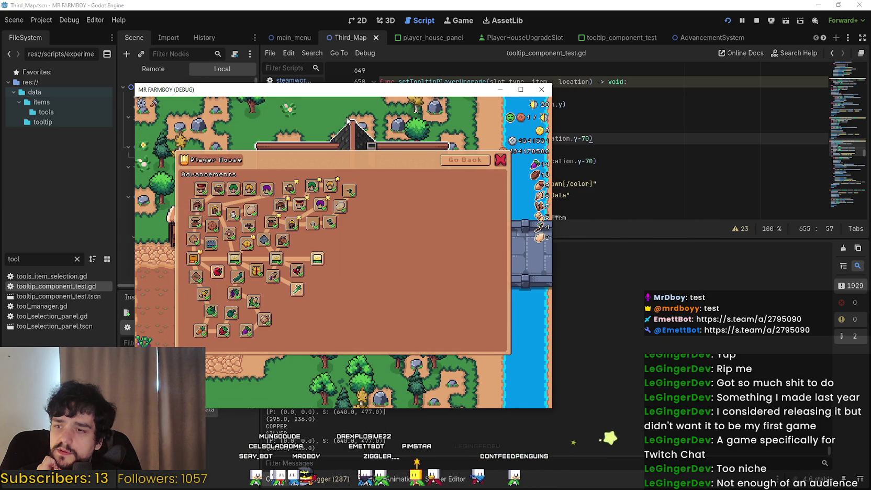
pyautogui.moveTo(347, 89); pyautogui.dragTo(483, 17)
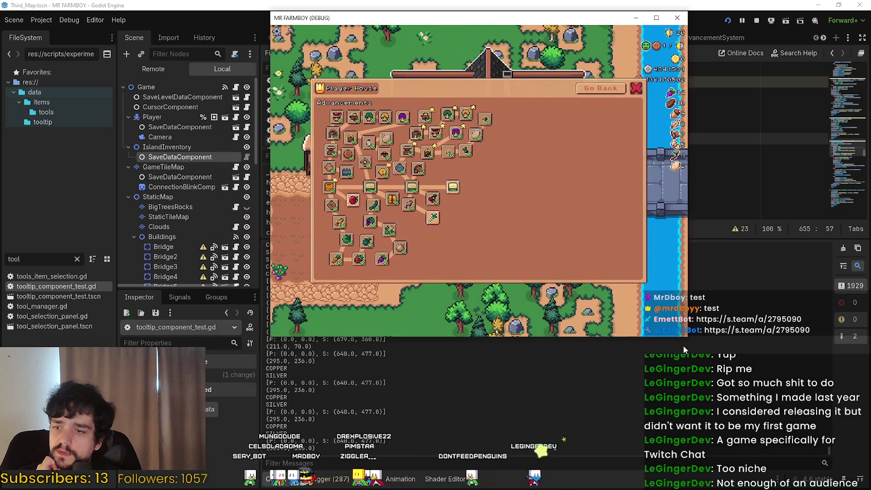
pyautogui.moveTo(689, 338)
pyautogui.mouseDown()
pyautogui.moveTo(738, 417)
pyautogui.moveTo(796, 394)
pyautogui.mouseUp()
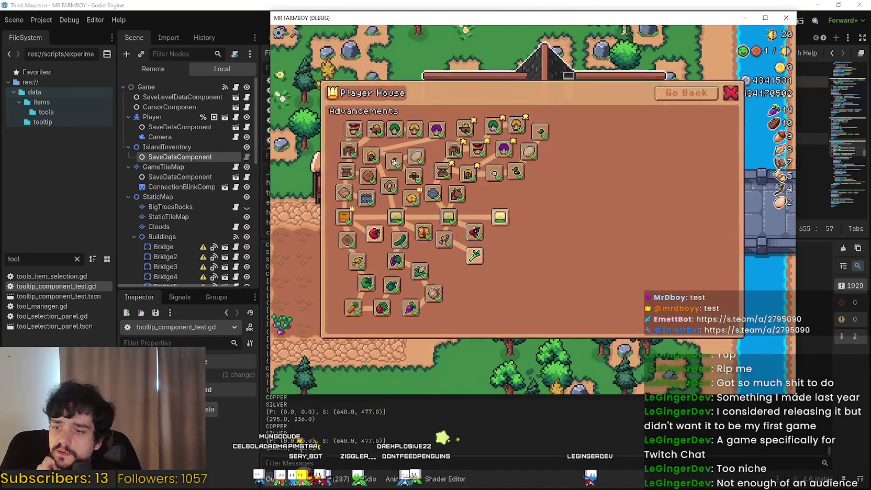
pyautogui.moveTo(477, 262)
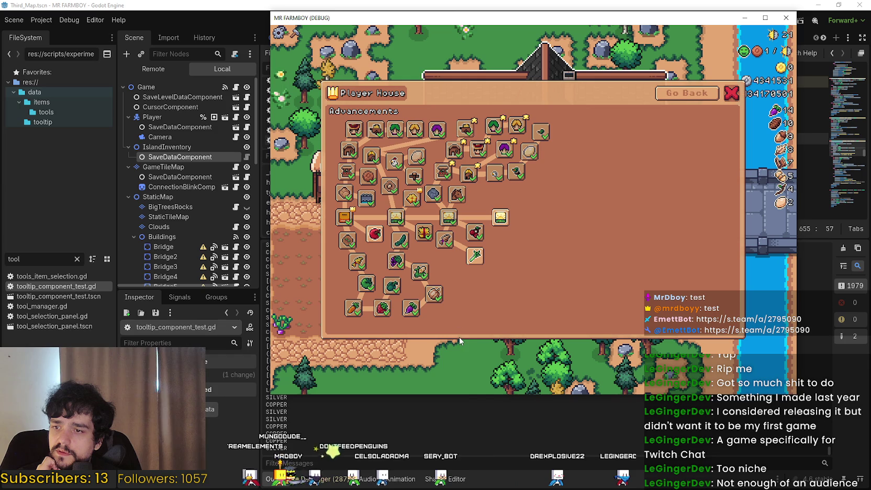
pyautogui.moveTo(464, 394)
pyautogui.mouseDown()
pyautogui.moveTo(473, 303)
pyautogui.moveTo(483, 316)
pyautogui.mouseUp()
pyautogui.moveTo(463, 216)
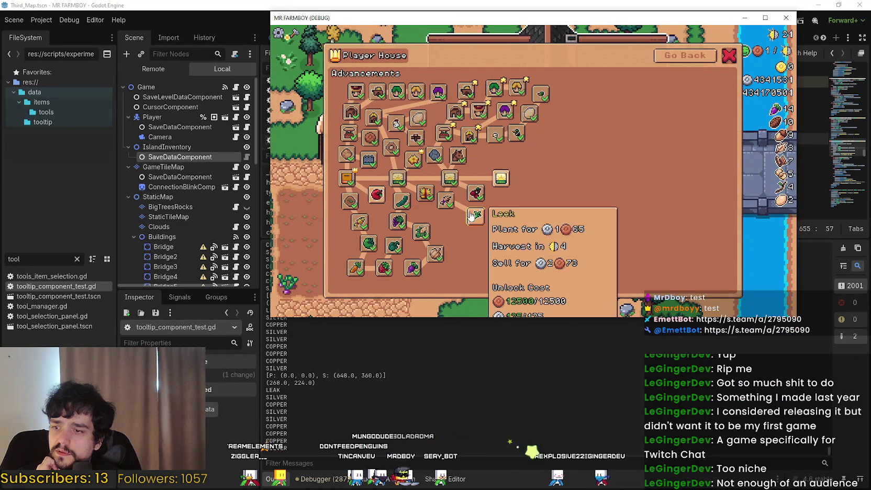
pyautogui.click(468, 329)
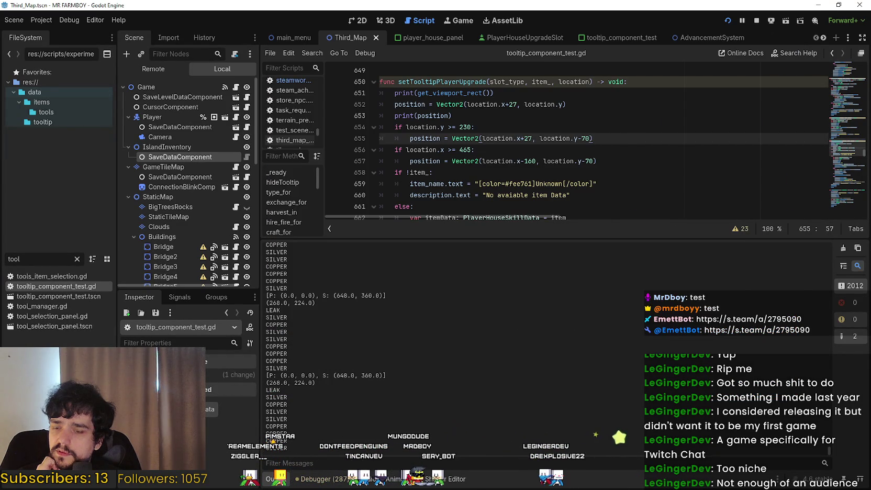
# Shorten the game window further, reposition and enlarge it, then bring the script editor forward
pyautogui.hotkey('alt', 'Tab')
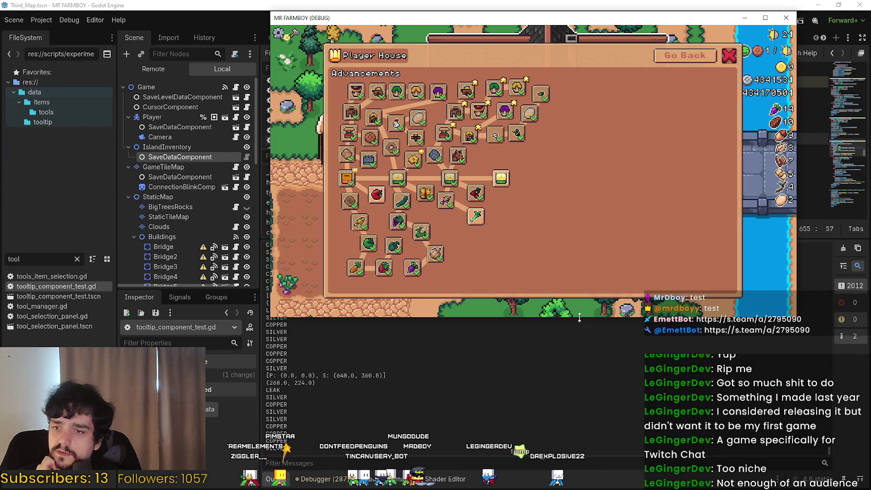
pyautogui.moveTo(588, 319); pyautogui.dragTo(588, 267)
pyautogui.moveTo(487, 182)
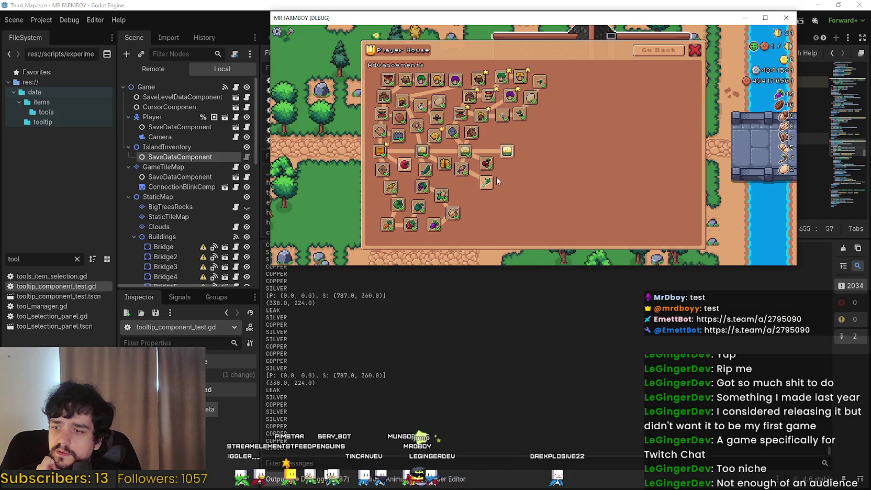
pyautogui.moveTo(523, 265); pyautogui.dragTo(522, 231)
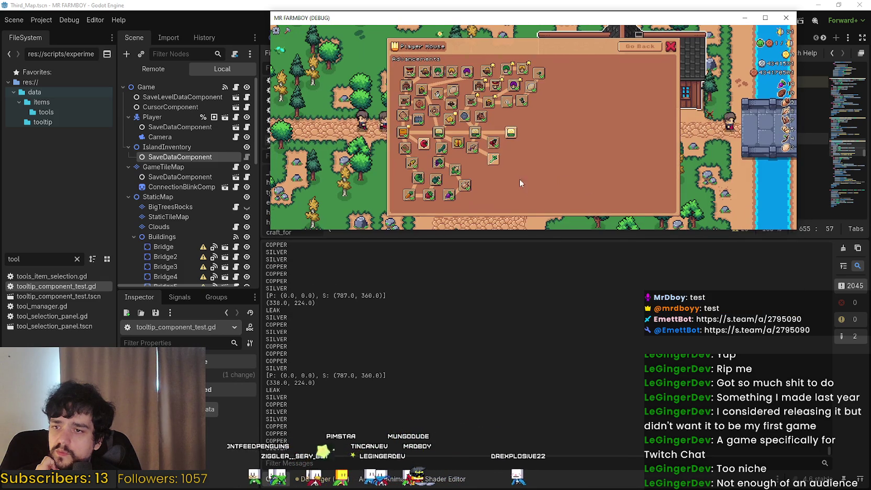
pyautogui.moveTo(490, 161)
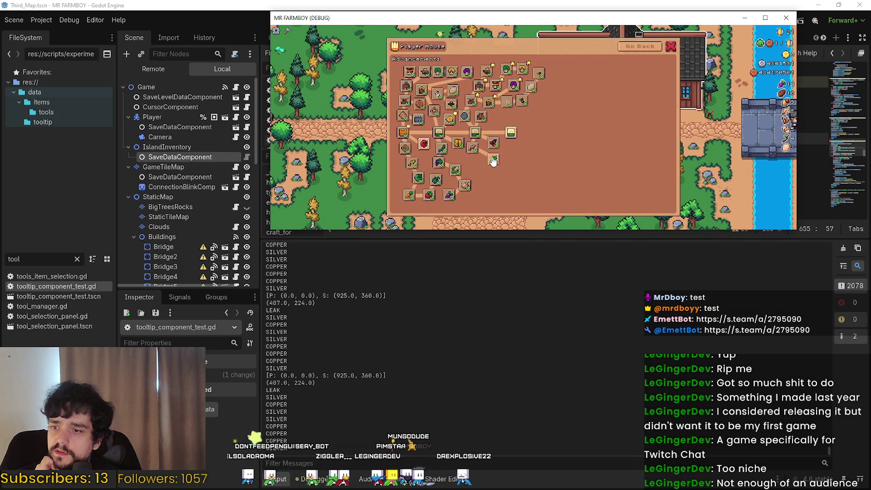
pyautogui.moveTo(572, 17); pyautogui.dragTo(516, 32)
pyautogui.moveTo(757, 252)
pyautogui.mouseDown()
pyautogui.moveTo(759, 418)
pyautogui.moveTo(659, 410)
pyautogui.mouseUp()
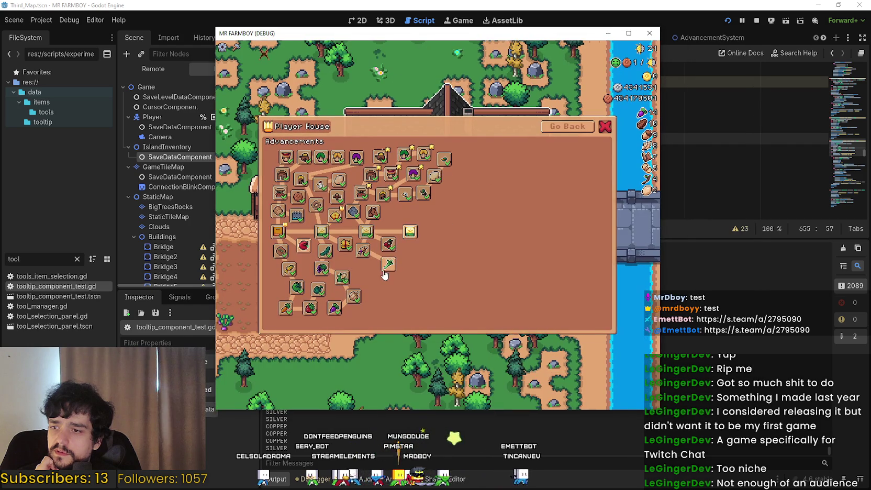
pyautogui.moveTo(370, 39)
pyautogui.mouseDown()
pyautogui.moveTo(683, 40)
pyautogui.moveTo(348, 62)
pyautogui.mouseUp()
pyautogui.click(586, 56)
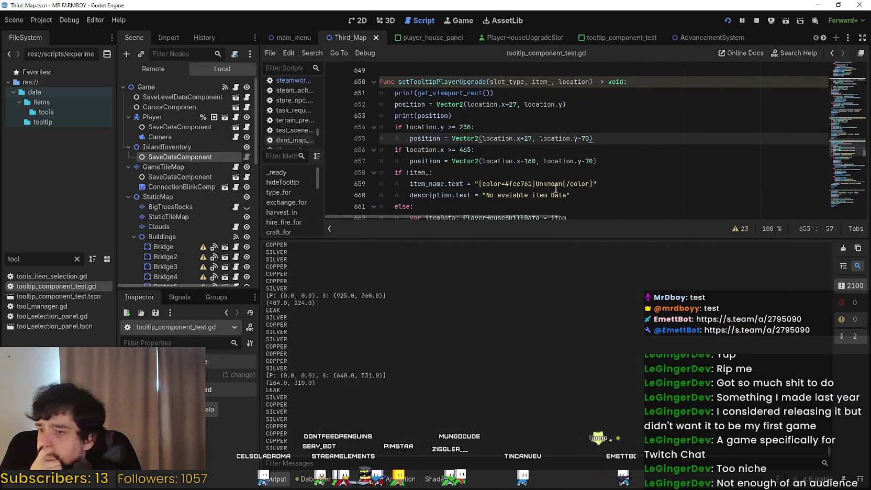
pyautogui.doubleClick(465, 127)
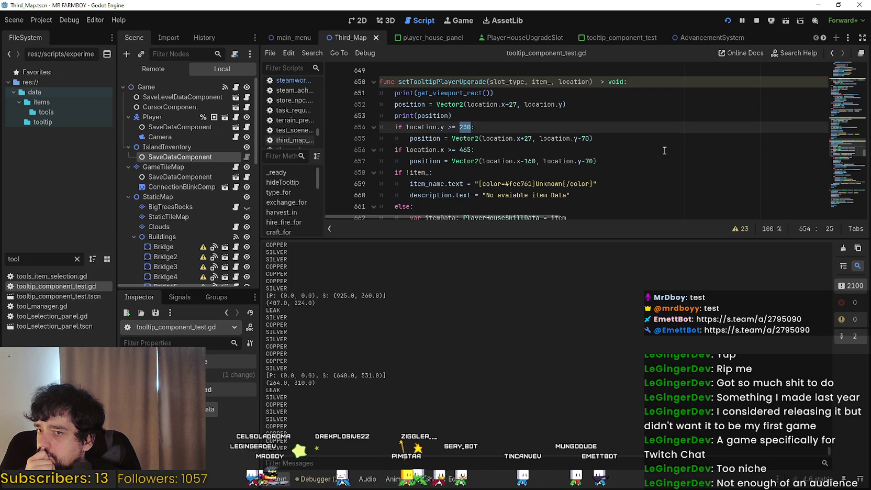
pyautogui.moveTo(494, 93); pyautogui.dragTo(393, 93)
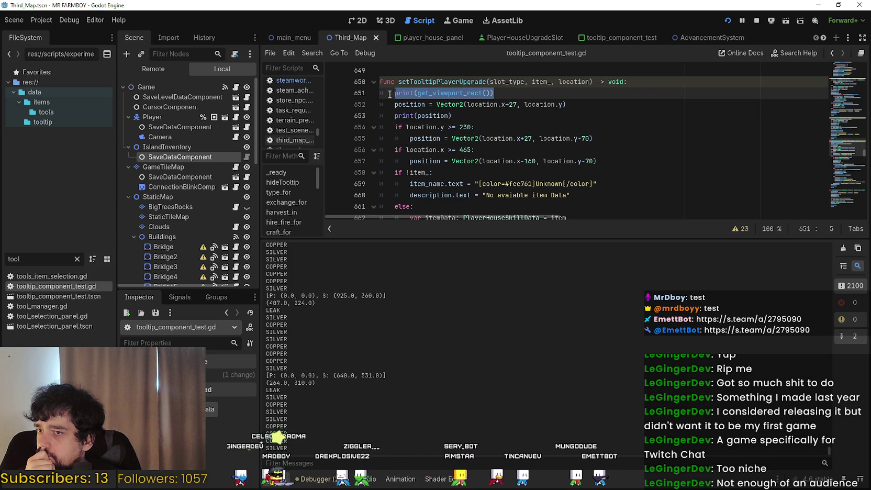
pyautogui.click(581, 93)
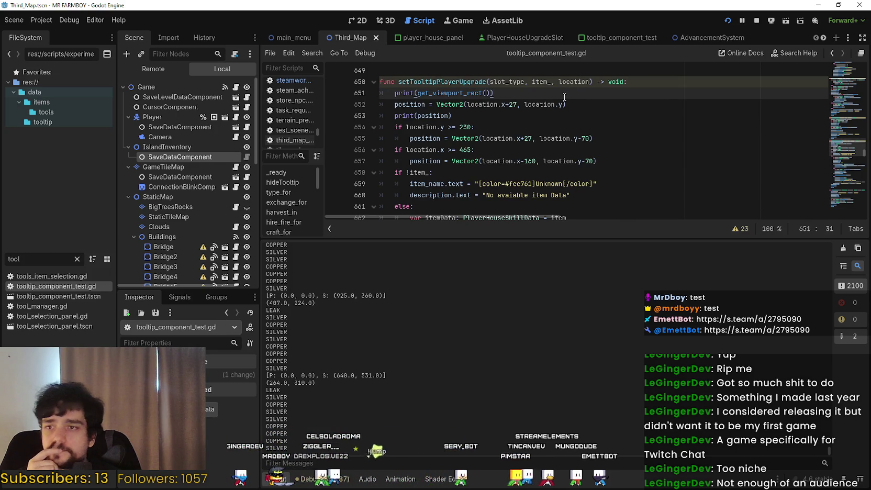
pyautogui.click(582, 103)
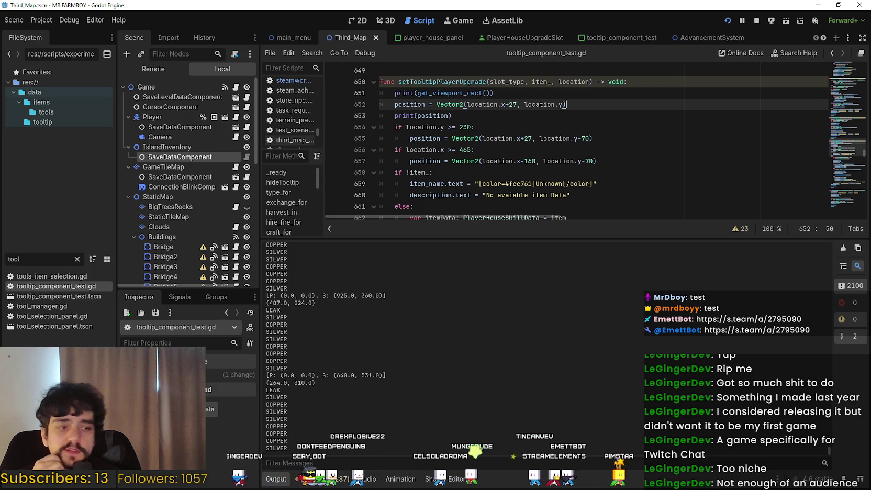
pyautogui.click(489, 93)
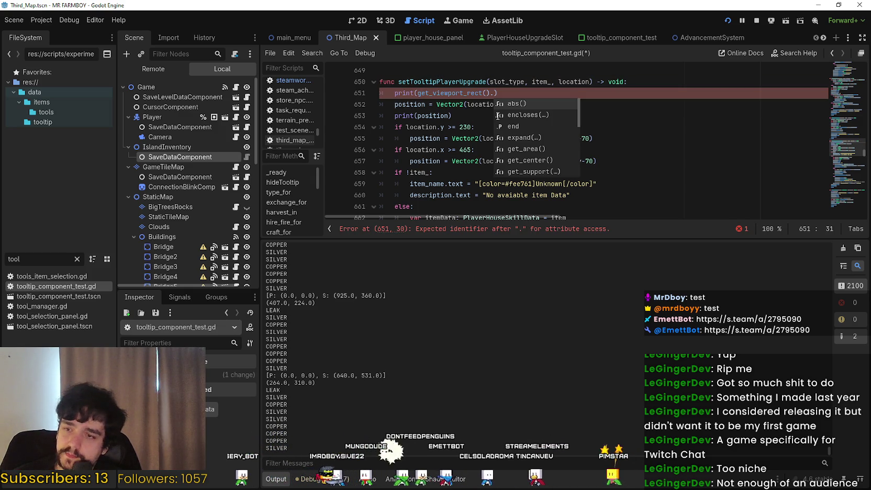
pyautogui.press('Down')
pyautogui.press('Down')
pyautogui.press('Down')
pyautogui.press('Down')
pyautogui.press('Down')
pyautogui.press('Down')
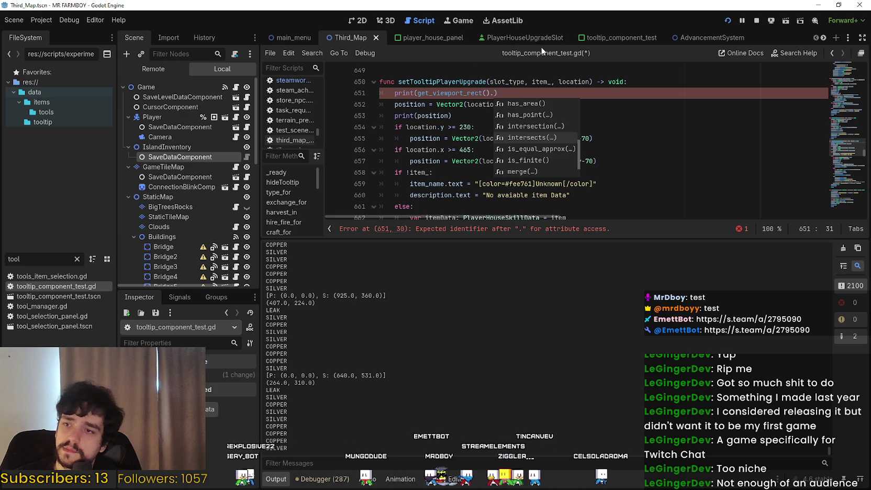
pyautogui.press('Escape')
pyautogui.press('BackSpace')
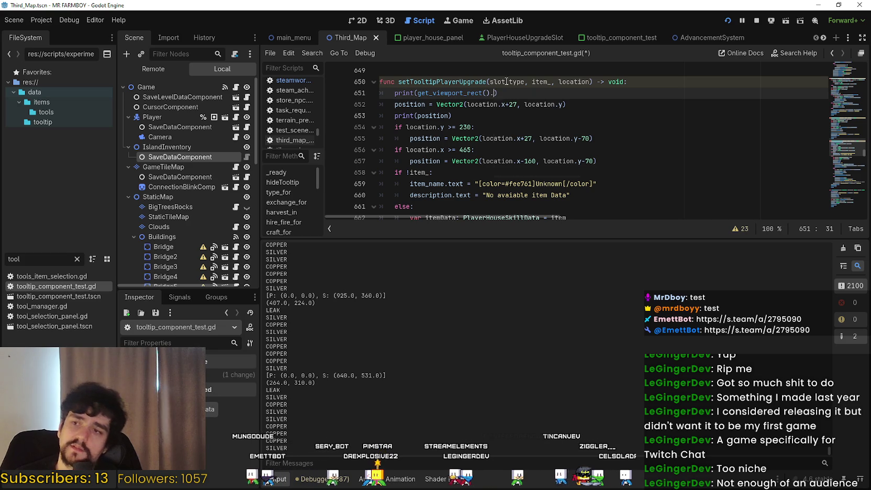
pyautogui.press('Down')
pyautogui.press('Down')
pyautogui.press('Down')
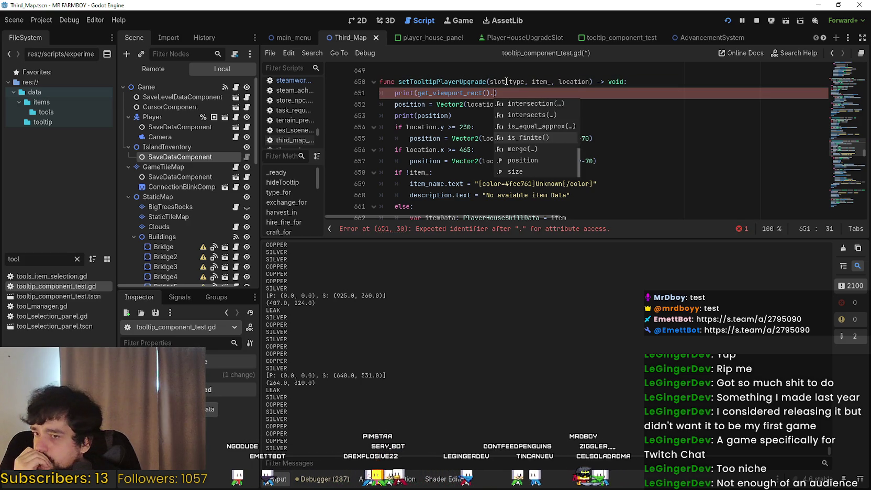
pyautogui.press('Up')
pyautogui.press('Up')
pyautogui.press('Up')
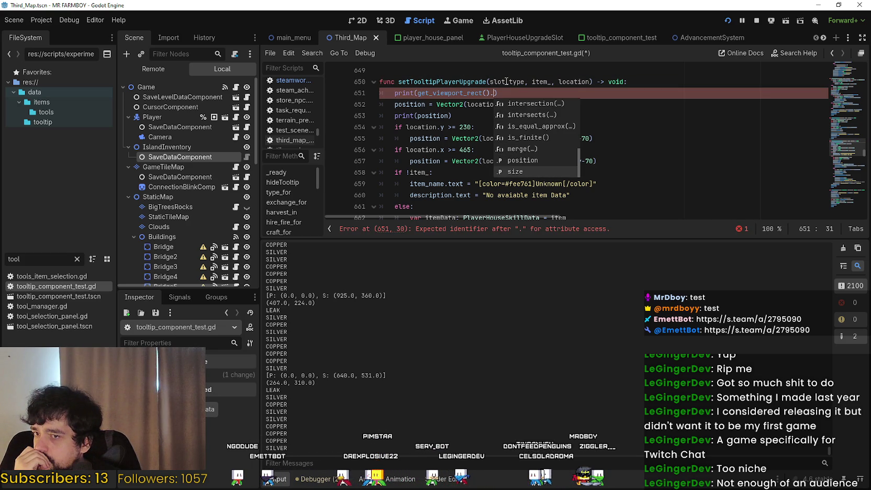
pyautogui.press('BackSpace')
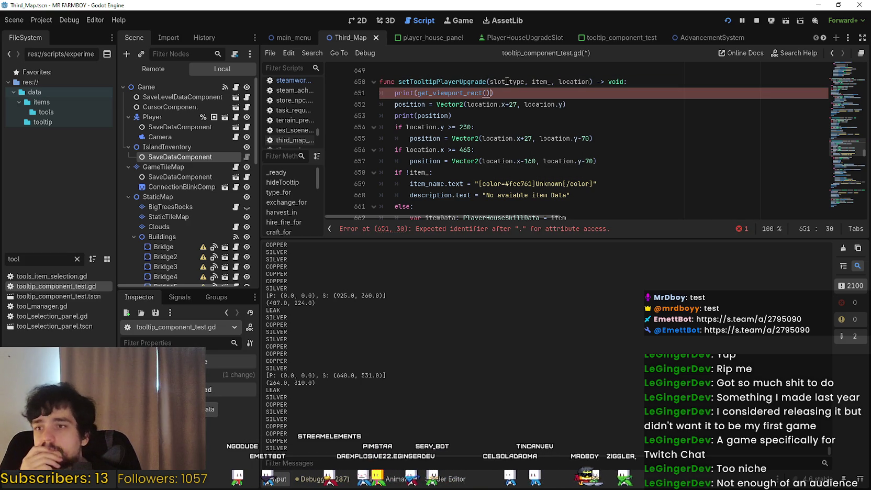
pyautogui.write(')')
pyautogui.click(524, 98)
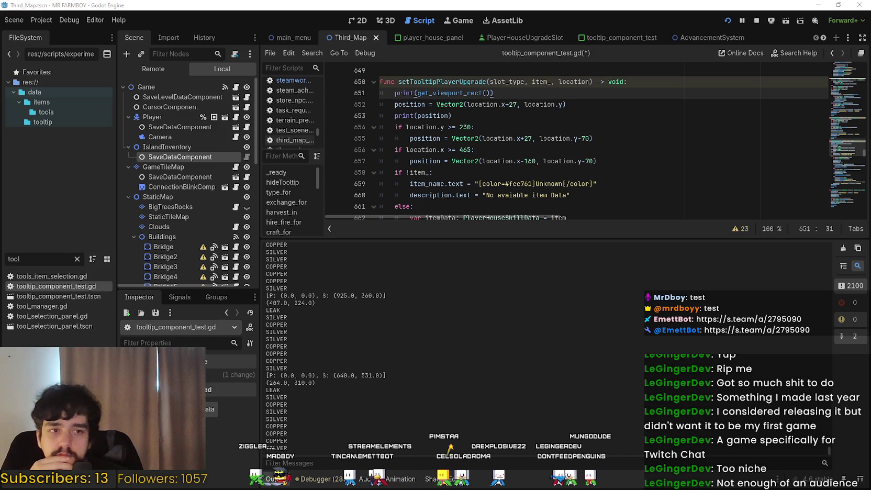
pyautogui.hotkey('alt', 'Tab')
# Scroll through the Tooltips Pro forum thread, then go back to the 'godot dynamic tooltip' results
pyautogui.scroll(-6, 331, 341)
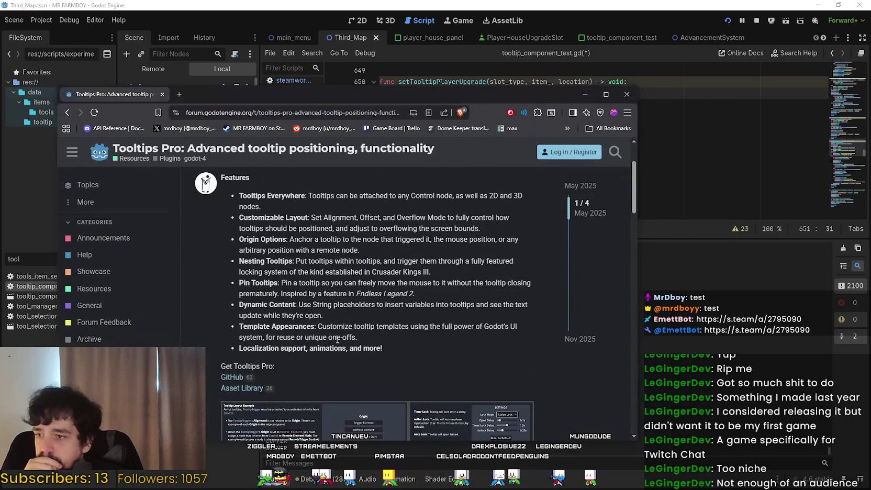
pyautogui.scroll(-10, 330, 342)
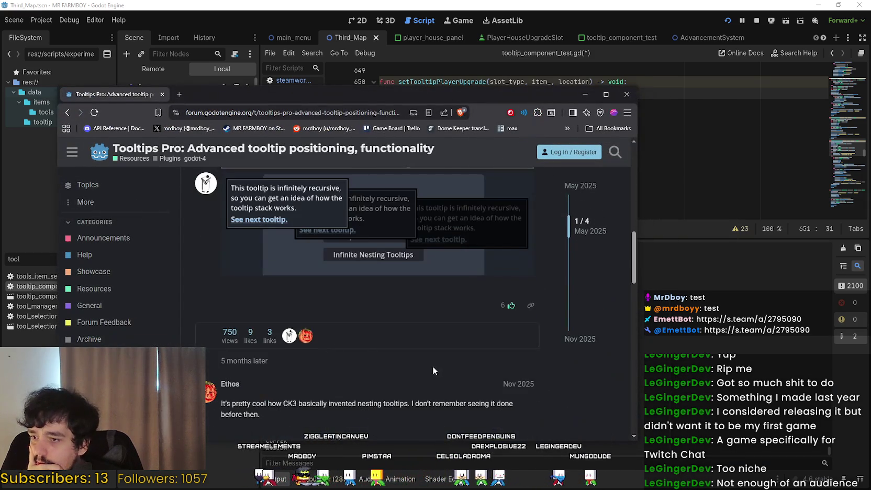
pyautogui.scroll(-8, 432, 364)
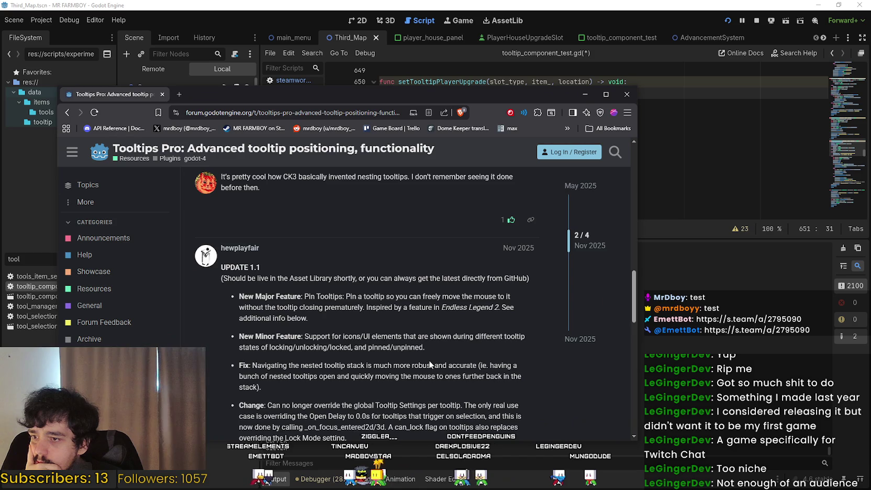
pyautogui.scroll(-5, 428, 357)
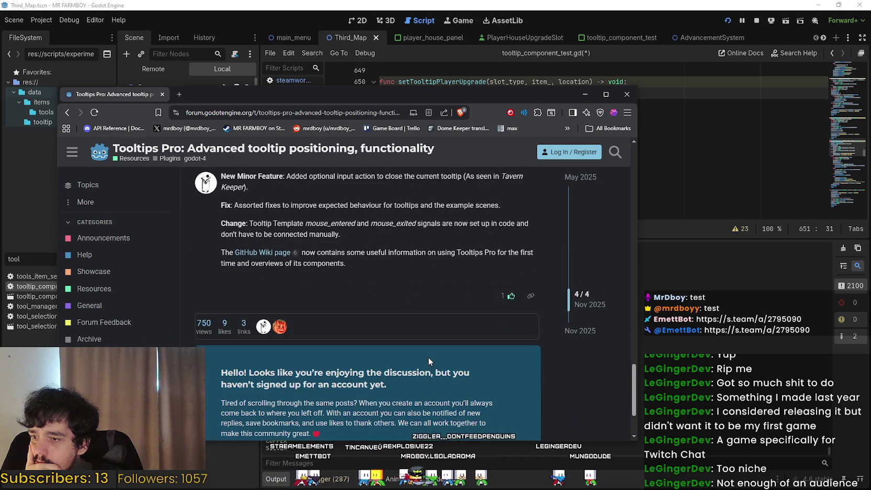
pyautogui.scroll(8, 429, 357)
pyautogui.scroll(15, 431, 357)
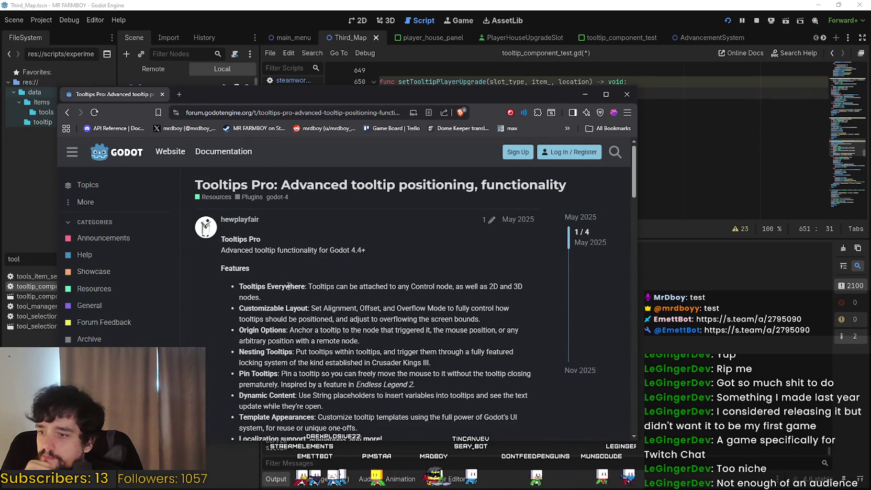
pyautogui.scroll(-1, 450, 280)
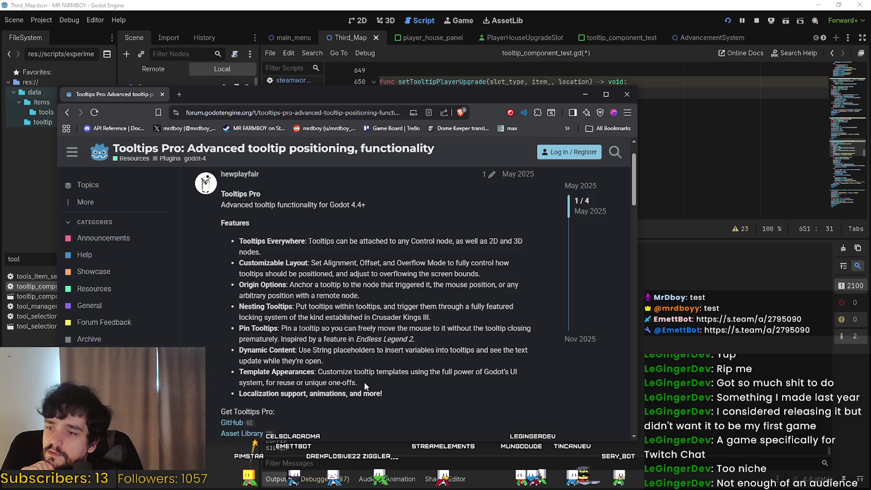
pyautogui.hotkey('alt', 'Left')
pyautogui.scroll(-2, 336, 332)
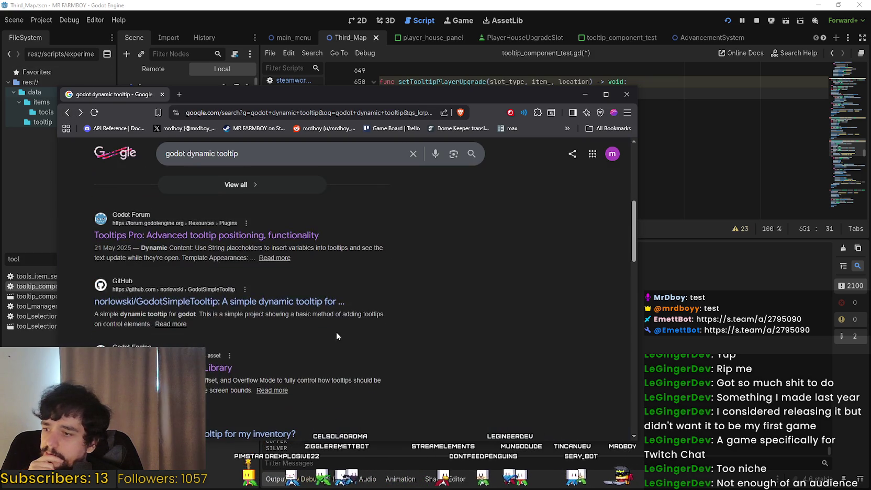
# Open the GodotSimpleTooltip repository result and read through its README description
pyautogui.scroll(-1, 336, 335)
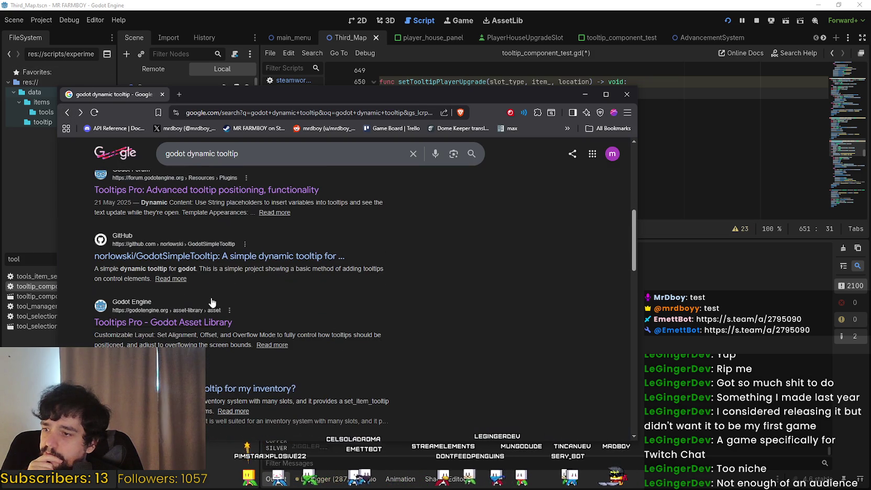
pyautogui.click(151, 257)
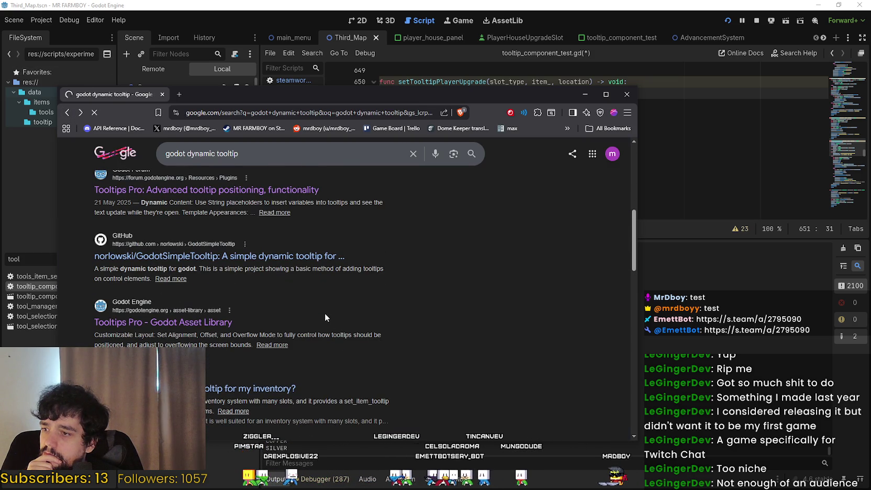
pyautogui.scroll(-7, 324, 314)
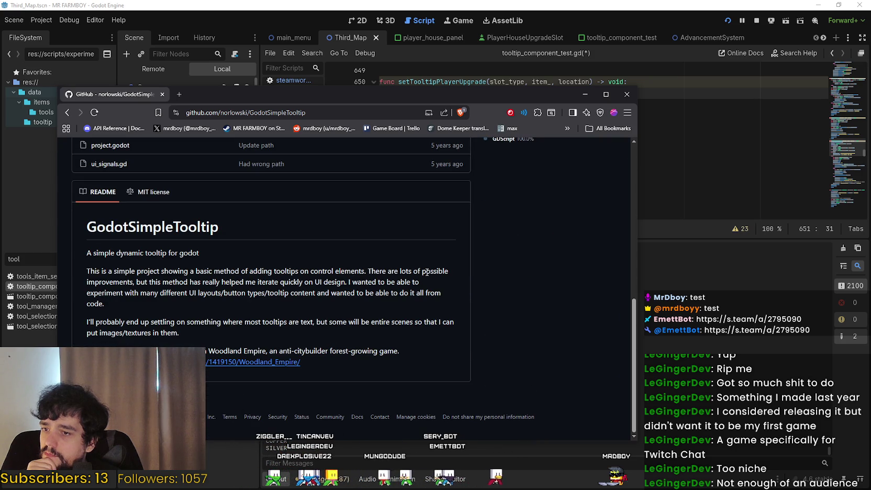
pyautogui.moveTo(105, 293)
pyautogui.mouseDown()
pyautogui.moveTo(433, 297)
pyautogui.moveTo(458, 316)
pyautogui.moveTo(462, 346)
pyautogui.mouseUp()
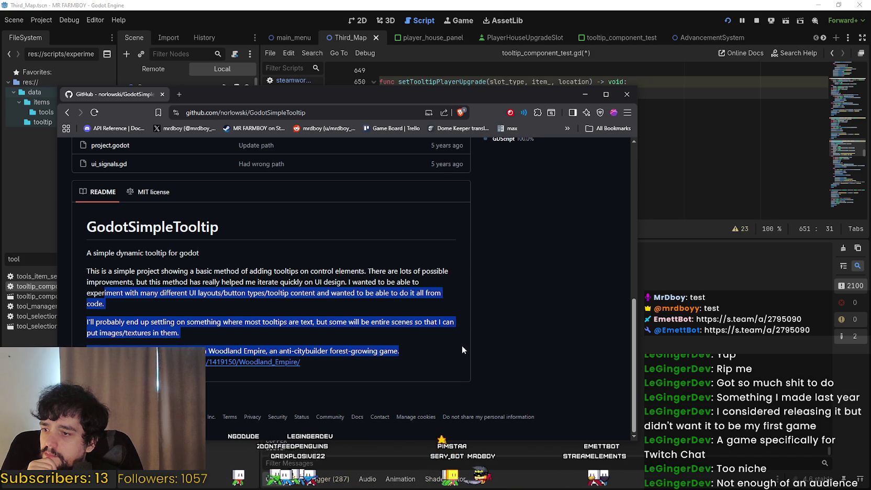
pyautogui.scroll(4, 463, 340)
pyautogui.moveTo(289, 94)
pyautogui.mouseDown()
pyautogui.moveTo(301, 102)
pyautogui.moveTo(439, 90)
pyautogui.mouseUp()
pyautogui.scroll(3, 437, 304)
pyautogui.scroll(-2, 437, 305)
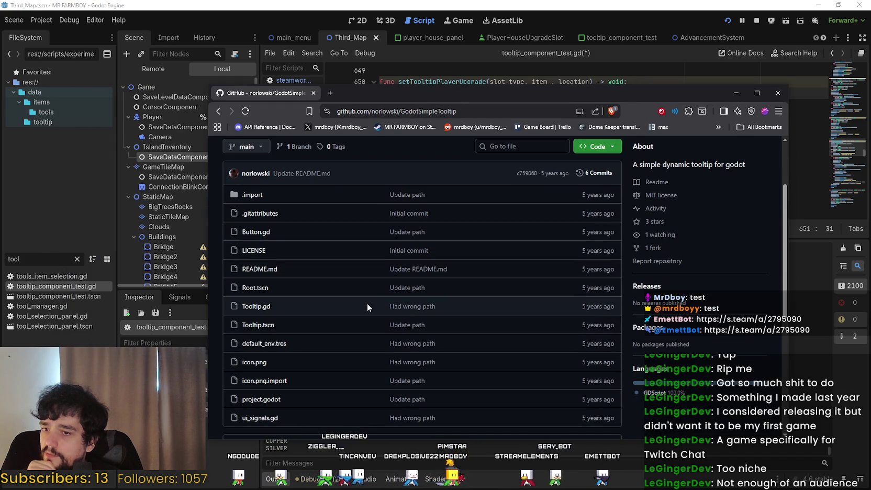
# Open Button.gd, then the Tooltip.gd source file in the GodotSimpleTooltip repository
pyautogui.click(256, 236)
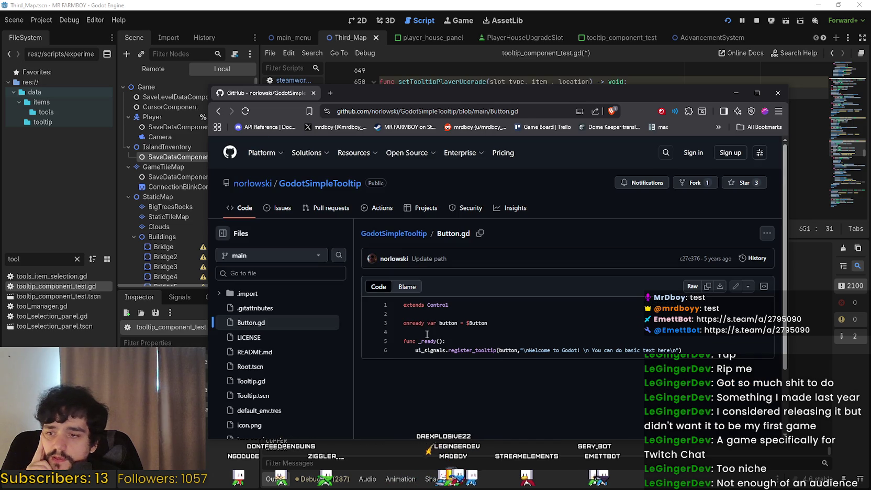
pyautogui.scroll(-2, 553, 363)
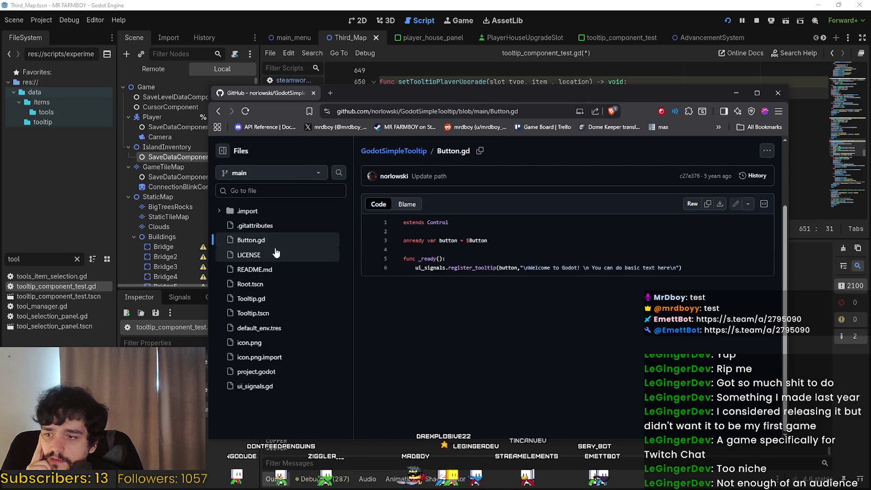
pyautogui.click(273, 299)
pyautogui.scroll(-1, 504, 332)
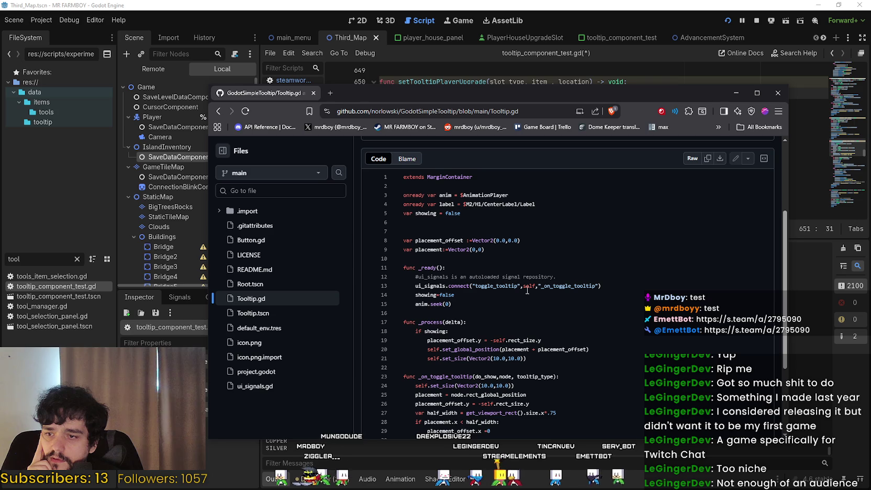
# Study the placement_offset references and the lines setting placement, then close the browser
pyautogui.click(434, 240)
pyautogui.click(288, 240)
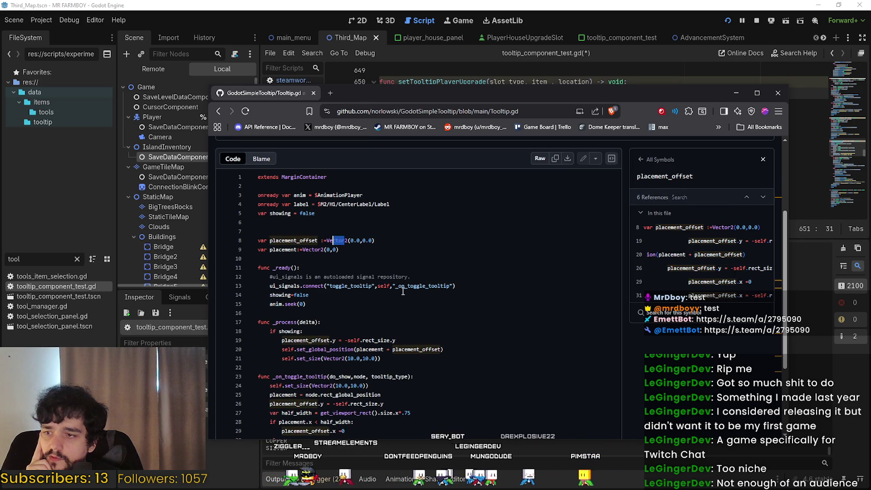
pyautogui.scroll(-2, 429, 388)
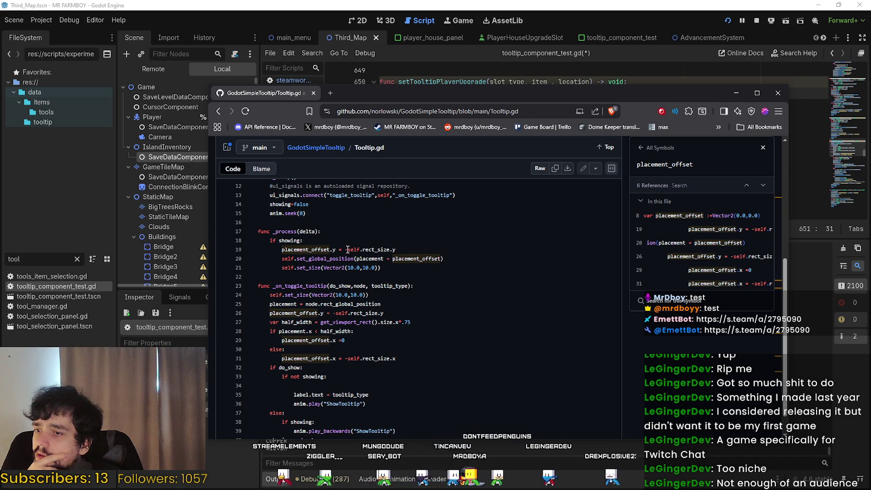
pyautogui.doubleClick(412, 258)
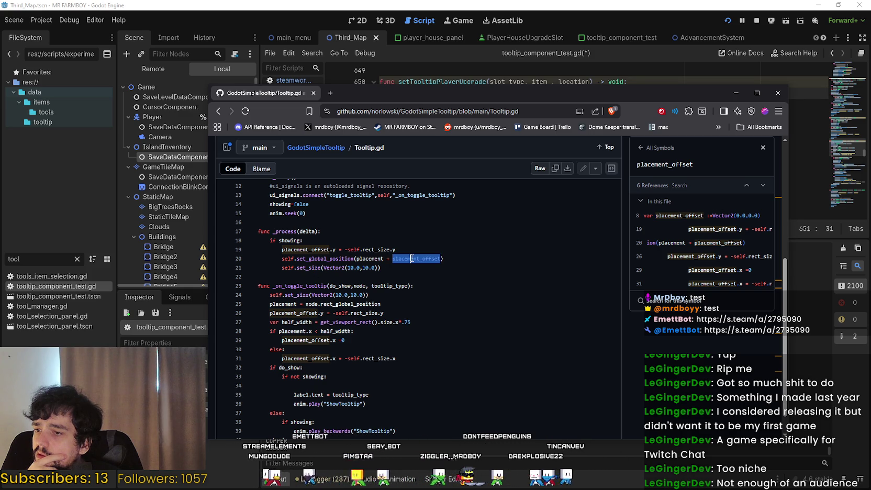
pyautogui.moveTo(384, 313); pyautogui.dragTo(301, 306)
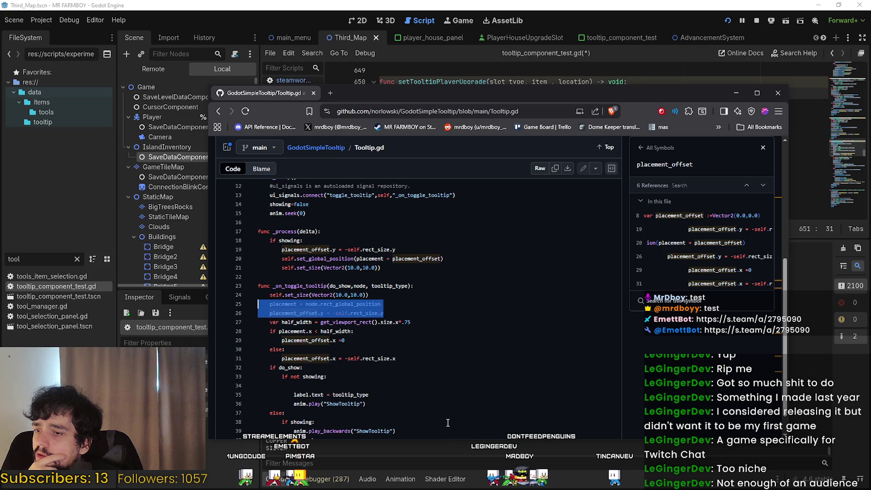
pyautogui.scroll(-1, 448, 422)
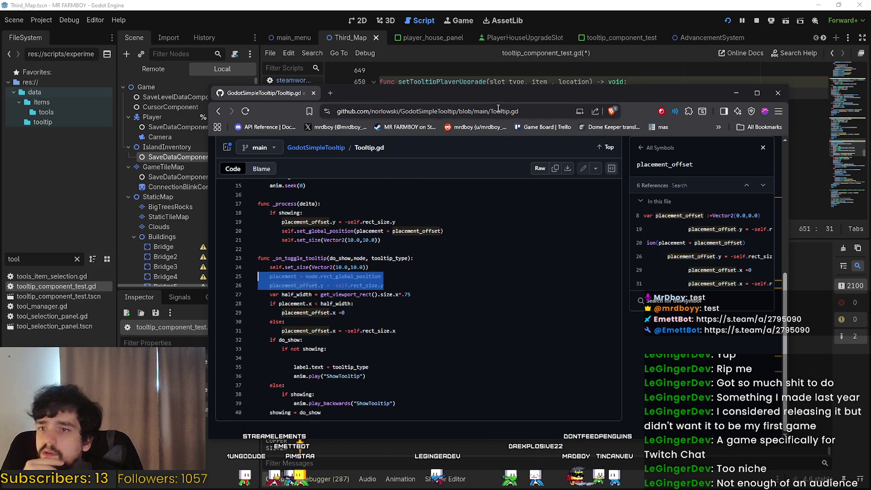
pyautogui.click(736, 92)
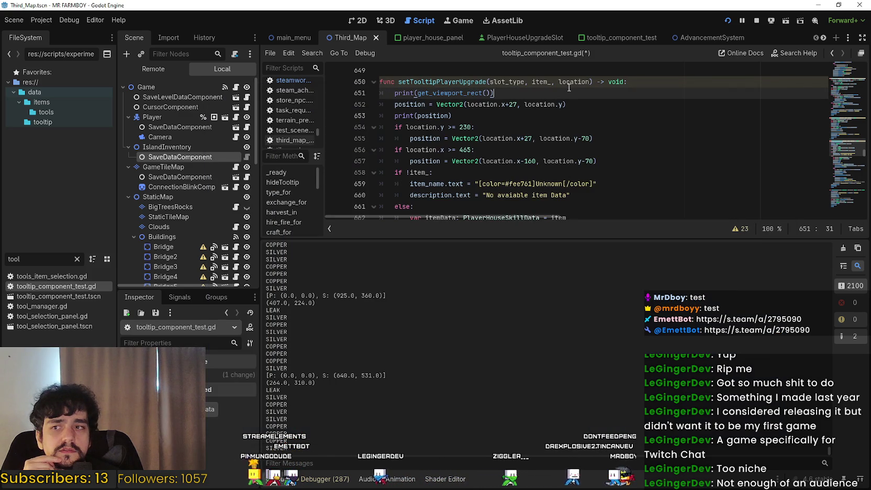
# Open tooltip_component_test.tscn in the 2D view and make the tooltip panel visible
pyautogui.click(569, 84)
pyautogui.press('Down')
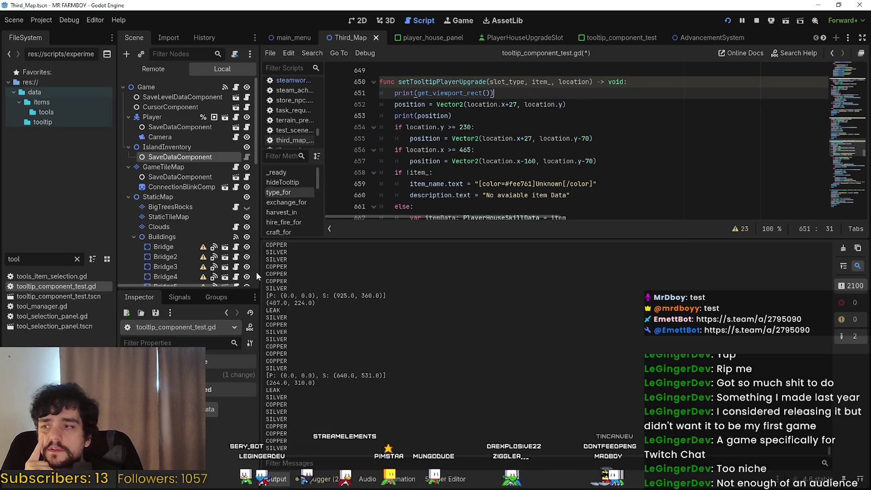
pyautogui.click(51, 296)
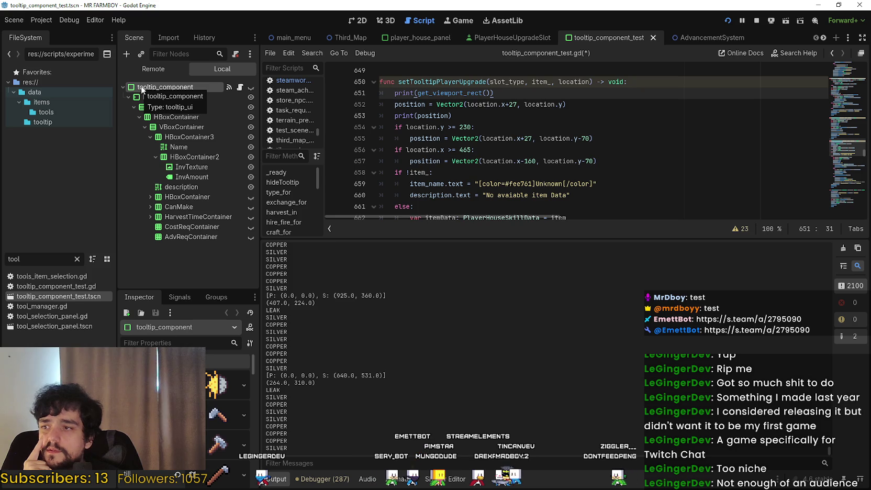
pyautogui.click(368, 20)
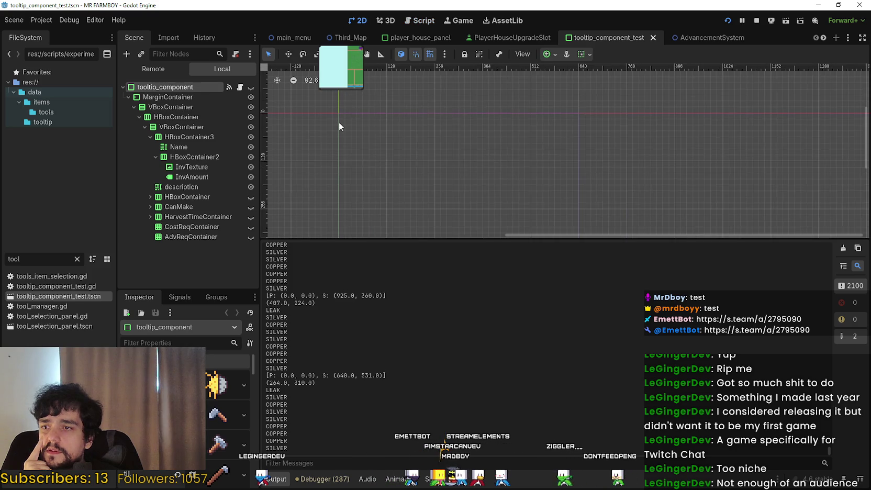
pyautogui.click(251, 87)
# Inspect the MarginContainer, Name label and HBoxContainer nodes, then open the root node's script
pyautogui.scroll(8, 319, 111)
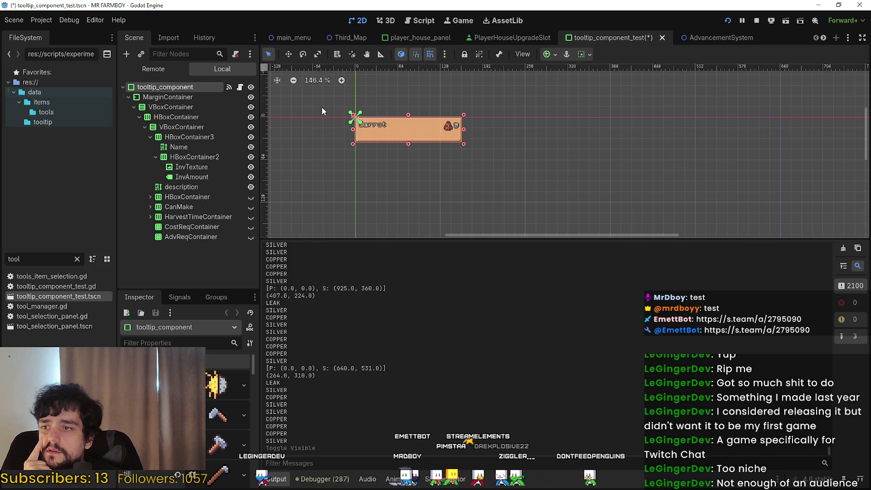
pyautogui.click(158, 97)
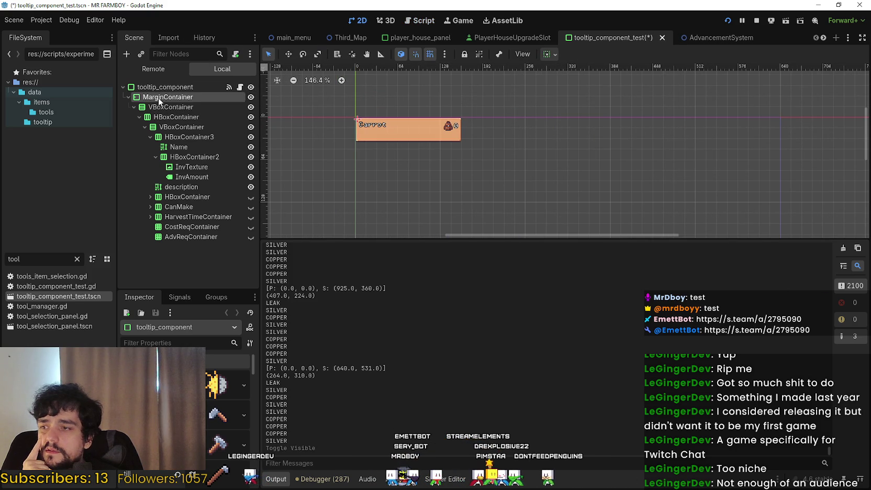
pyautogui.click(183, 148)
pyautogui.click(192, 197)
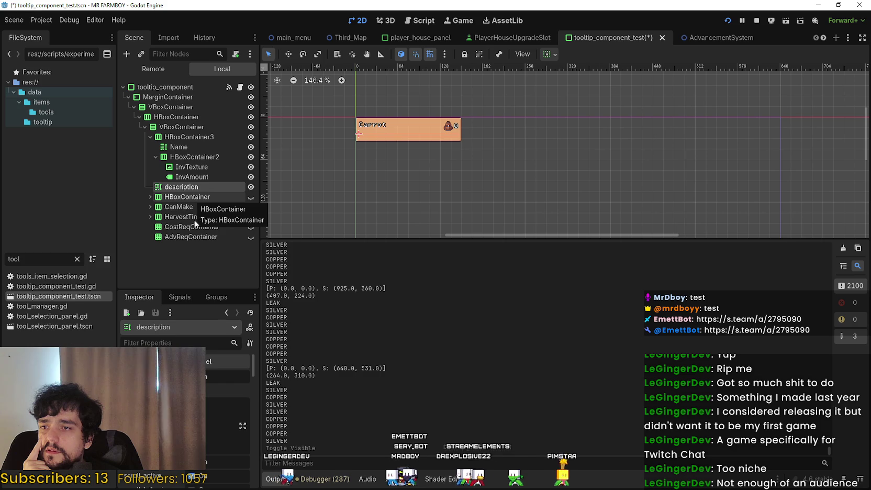
pyautogui.click(169, 87)
pyautogui.click(229, 87)
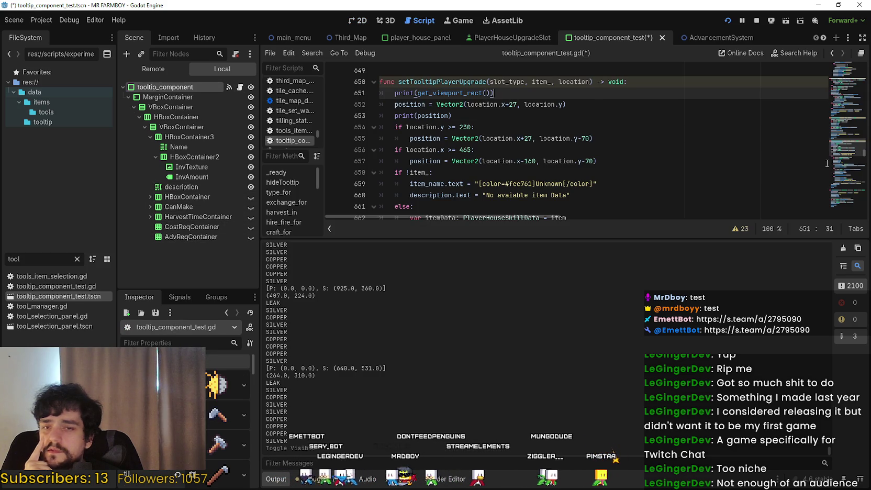
pyautogui.scroll(2, 846, 142)
pyautogui.moveTo(846, 143); pyautogui.dragTo(845, 62)
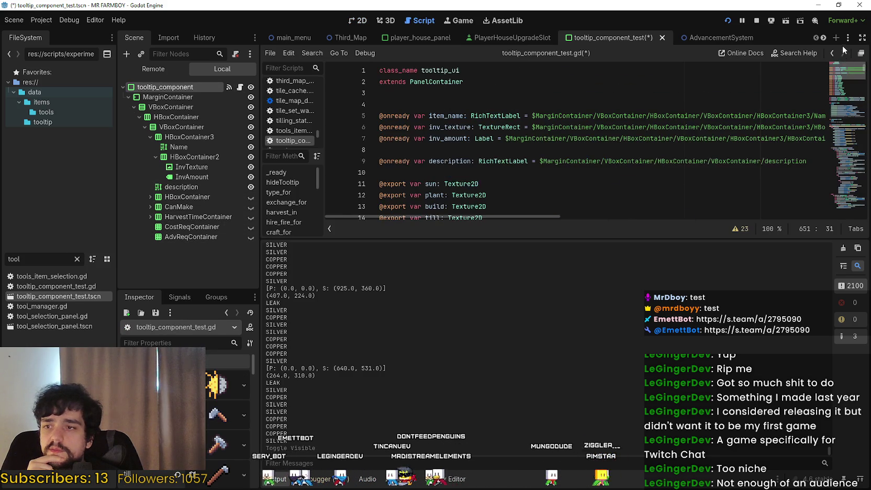
pyautogui.scroll(-6, 455, 178)
pyautogui.scroll(6, 455, 174)
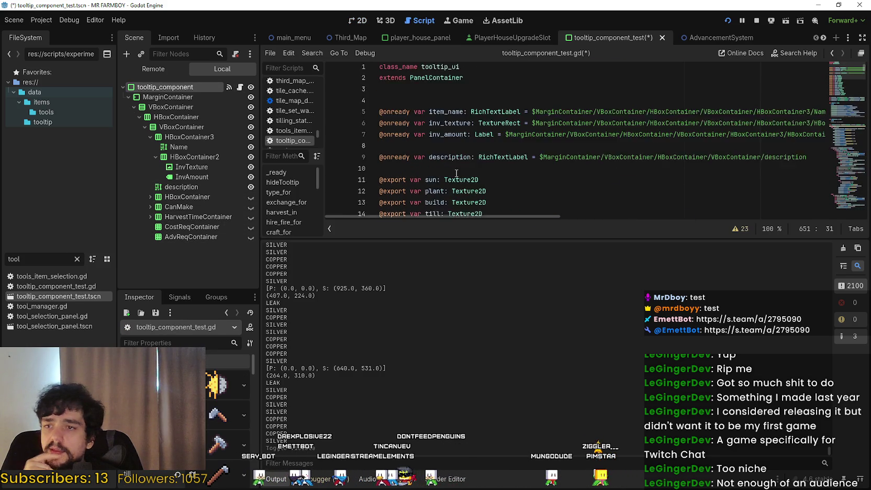
pyautogui.scroll(-8, 454, 171)
pyautogui.scroll(8, 454, 170)
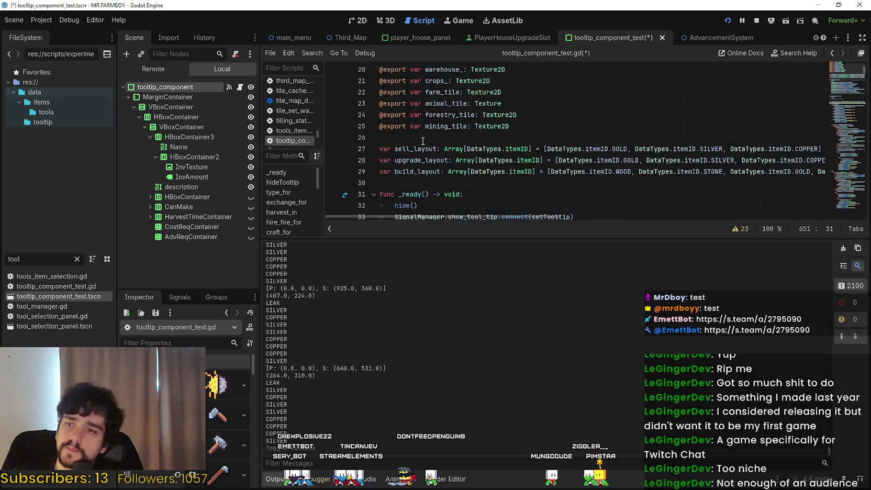
pyautogui.click(419, 172)
pyautogui.moveTo(195, 89); pyautogui.dragTo(467, 178)
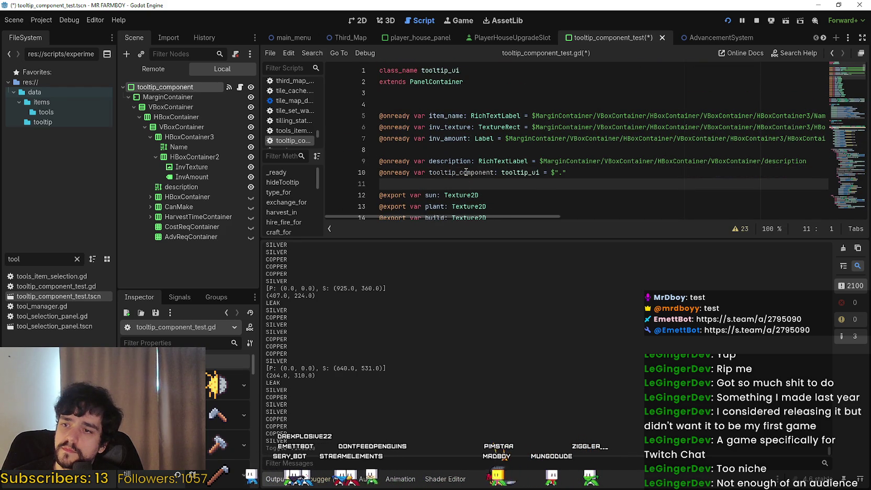
pyautogui.click(468, 178)
pyautogui.doubleClick(467, 178)
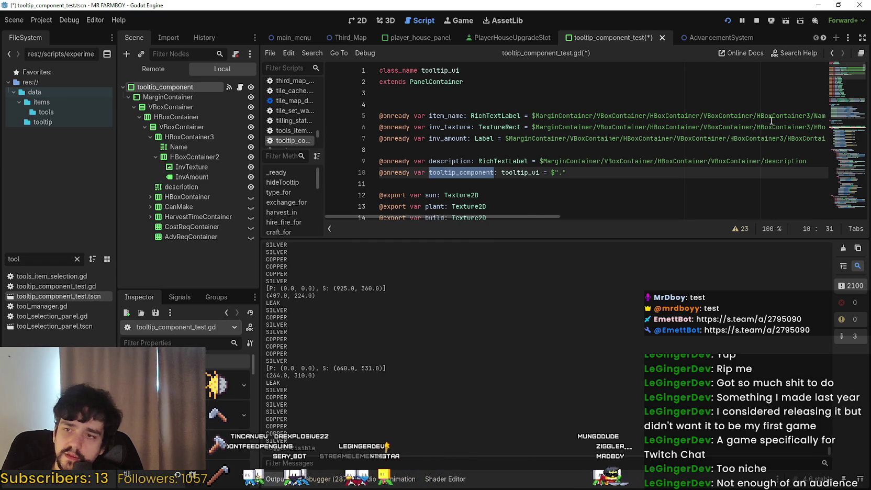
# Run the game, open and close the Player House panel, then stop the game
pyautogui.click(845, 98)
pyautogui.click(844, 103)
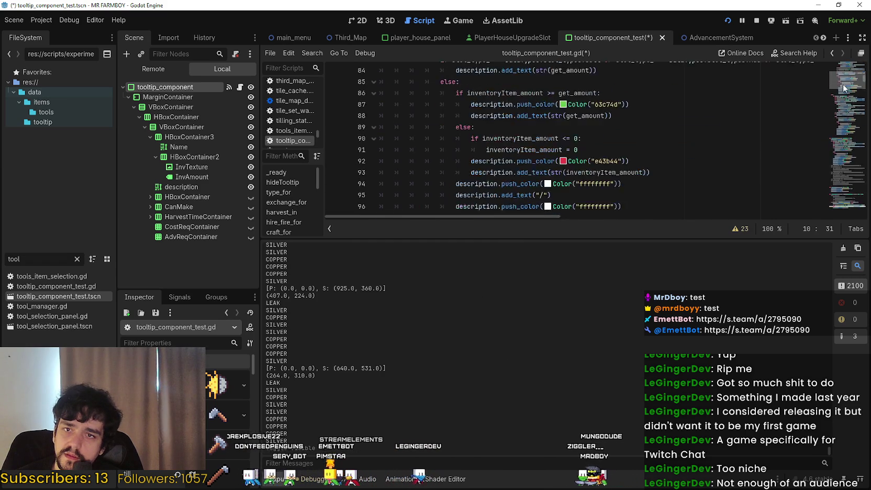
pyautogui.click(845, 94)
pyautogui.click(728, 20)
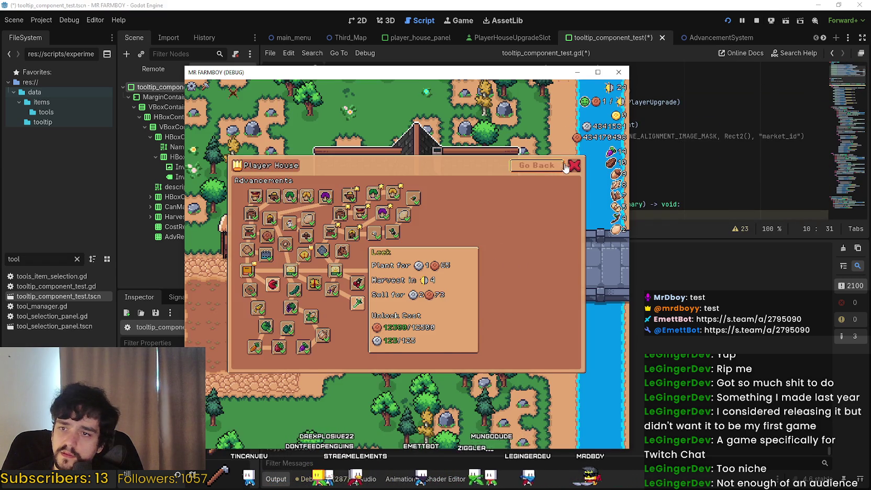
pyautogui.click(537, 166)
pyautogui.press('Escape')
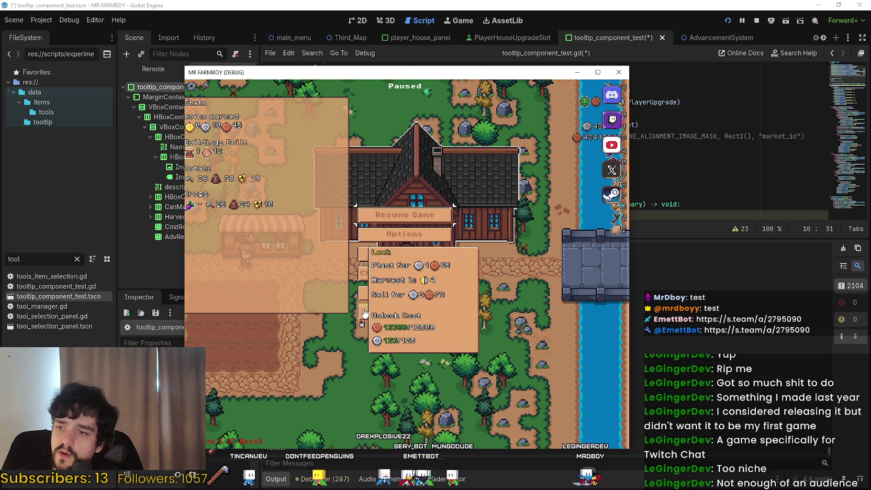
pyautogui.click(619, 72)
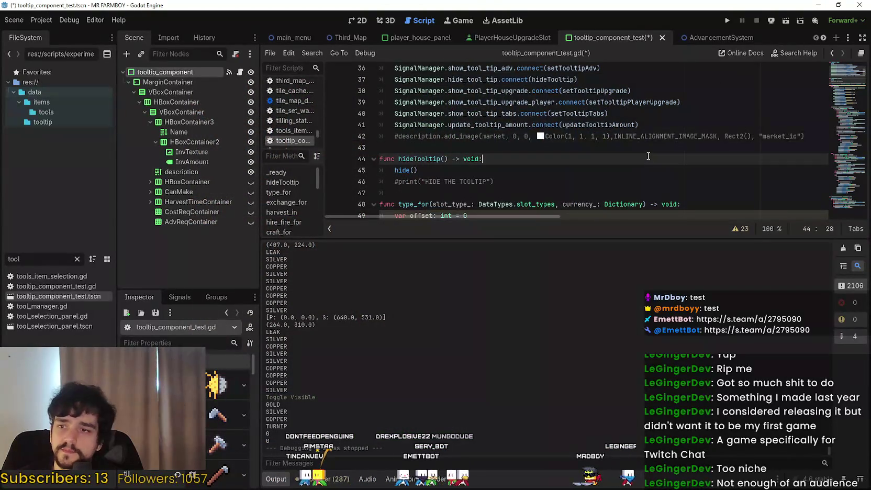
# Jump to the setTooltipPlayerUpgrade function definition in tooltip_component_test.gd
pyautogui.click(648, 137)
pyautogui.scroll(1, 654, 150)
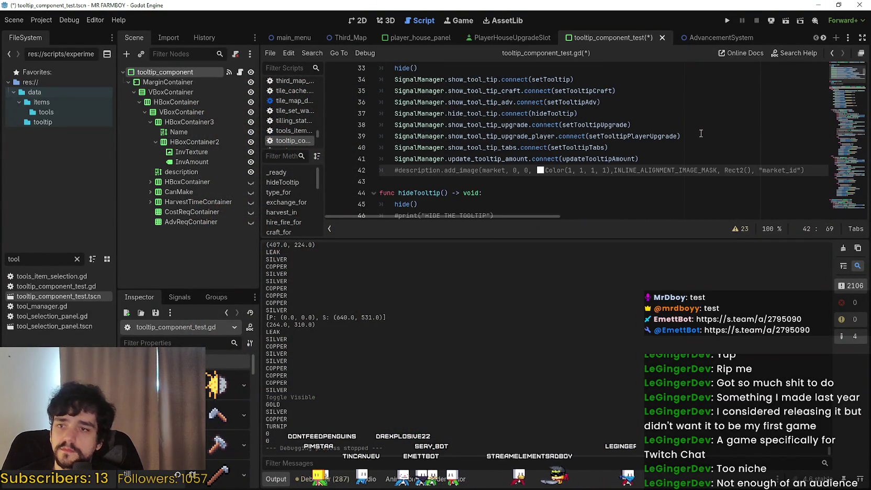
pyautogui.rightClick(647, 137)
pyautogui.click(679, 276)
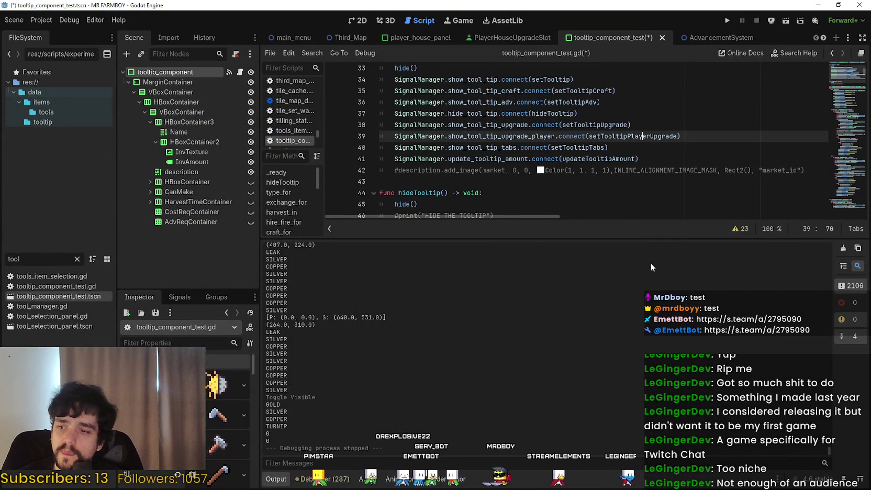
pyautogui.click(570, 162)
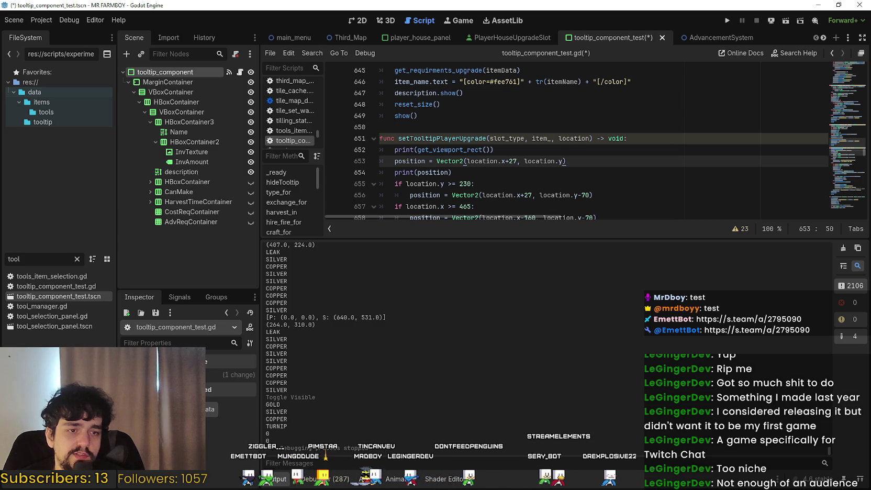
# Add 'var placement_offset: Vector2 = Vector2.ZERO' on a new line above the function
pyautogui.click(433, 128)
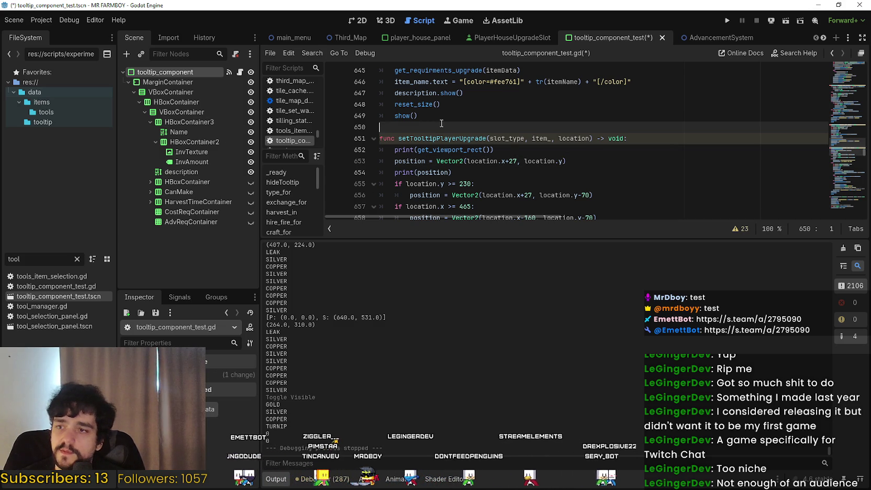
pyautogui.press('Return')
pyautogui.write('var')
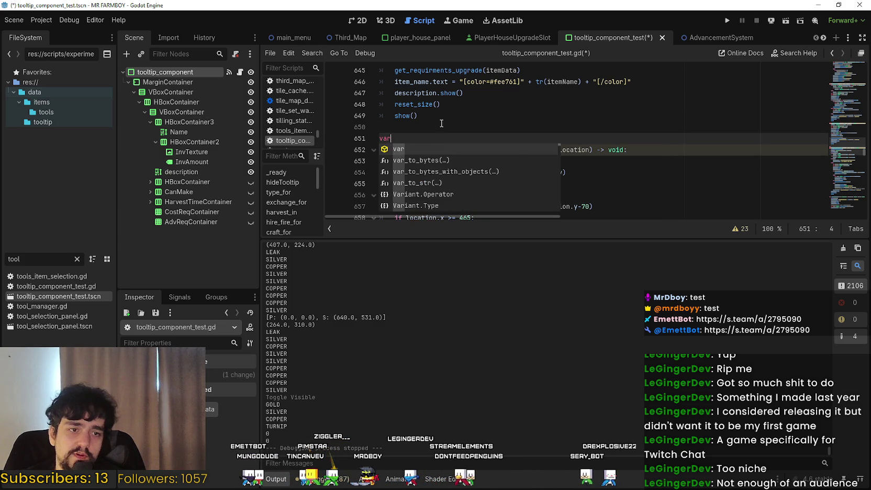
pyautogui.write('placement_offset:')
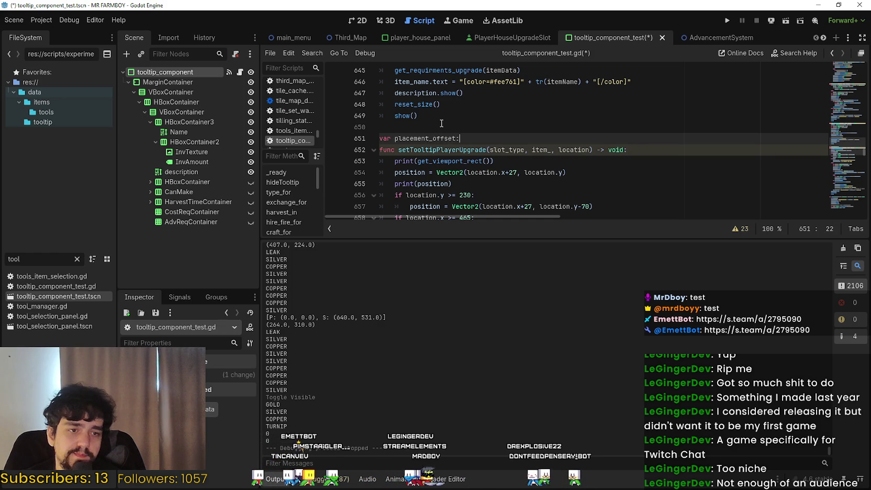
pyautogui.write(' Vector2')
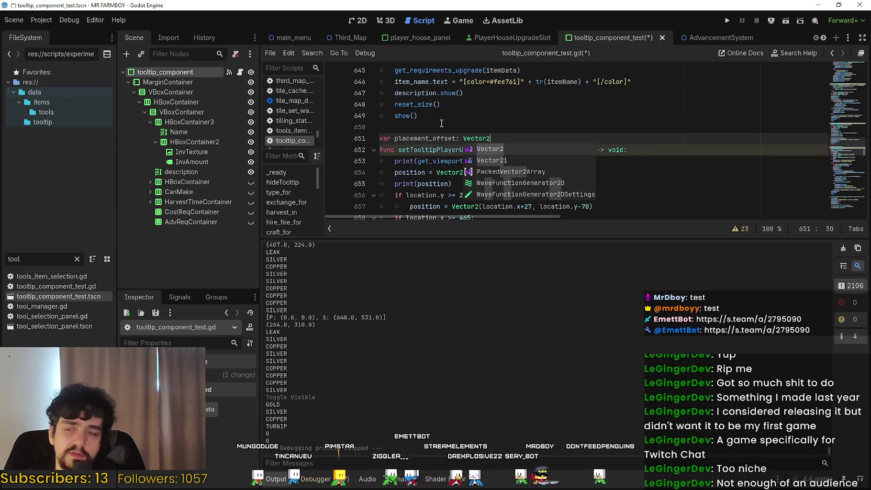
pyautogui.write('.Z')
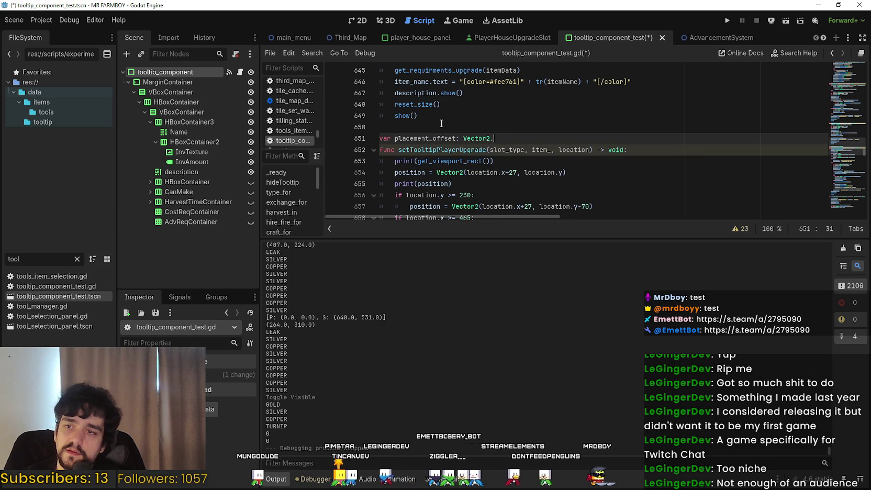
pyautogui.press('BackSpace')
pyautogui.write('= Vector2.Z')
pyautogui.press('Return')
pyautogui.press('Return')
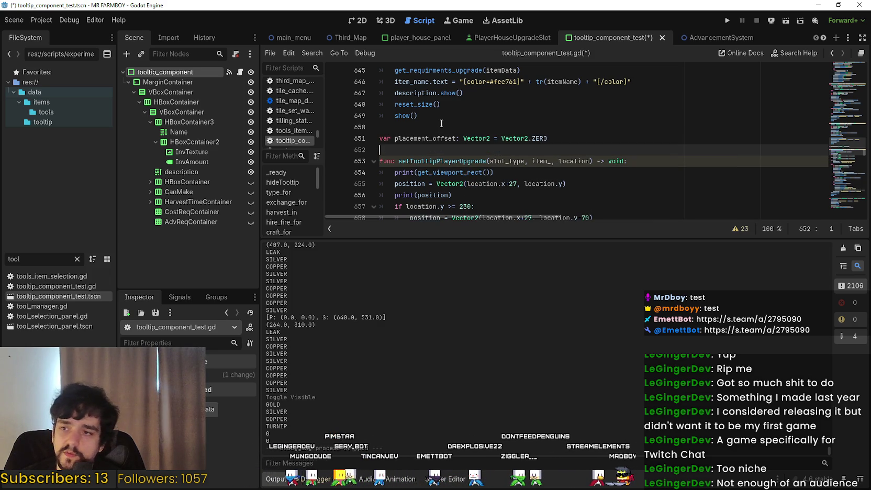
pyautogui.scroll(-1, 305, 84)
pyautogui.scroll(-1, 480, 119)
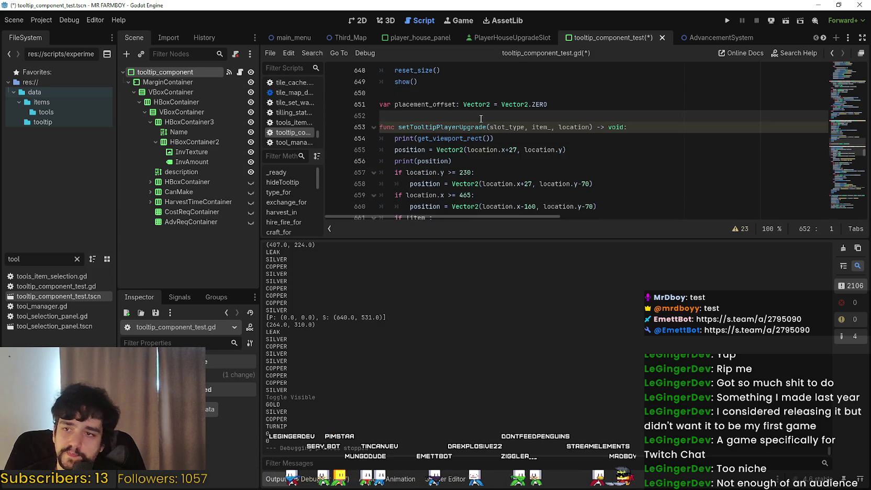
pyautogui.scroll(-1, 513, 143)
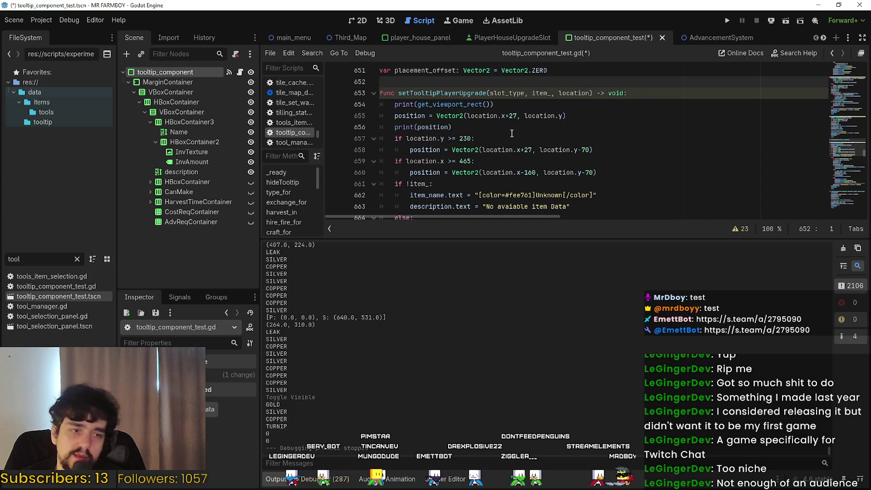
# Review the tooltip position lines, then insert a new line after print(get_viewport_rect())
pyautogui.click(403, 117)
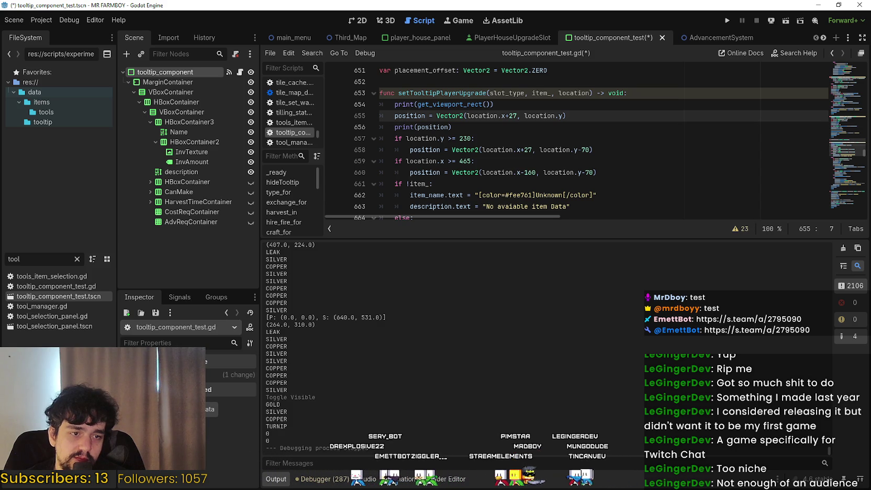
pyautogui.click(466, 177)
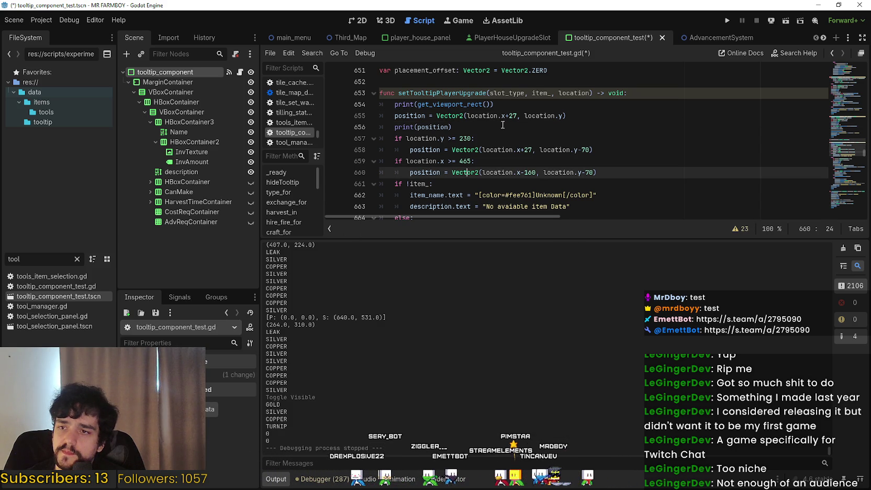
pyautogui.click(500, 104)
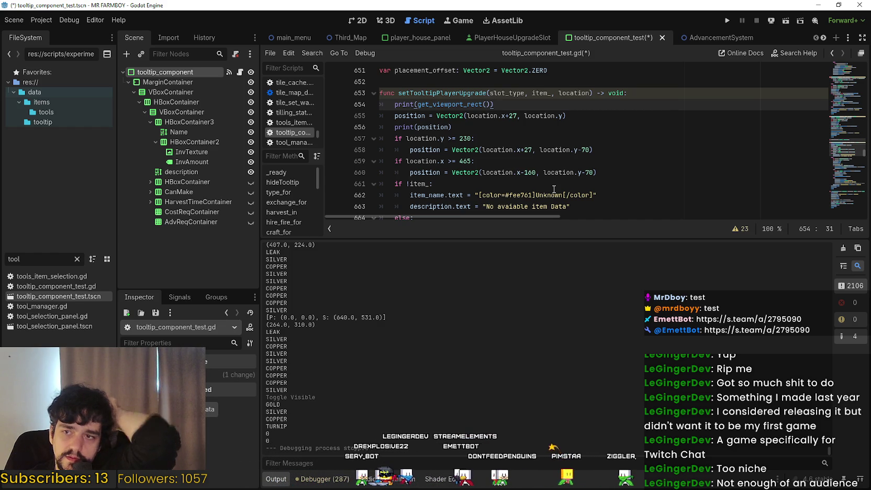
pyautogui.doubleClick(583, 92)
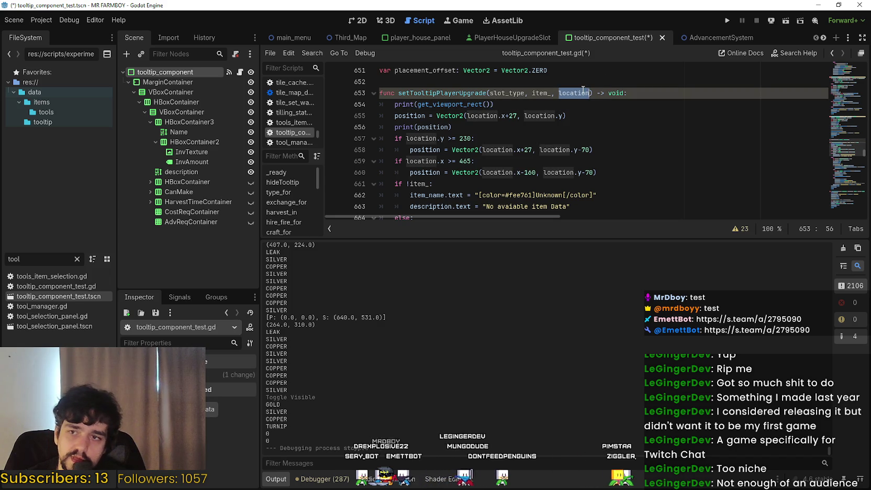
pyautogui.press('Down')
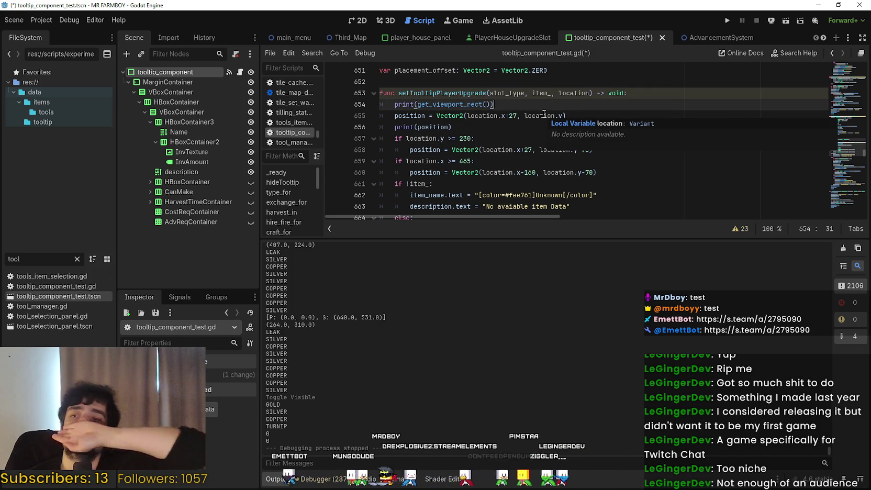
pyautogui.click(487, 105)
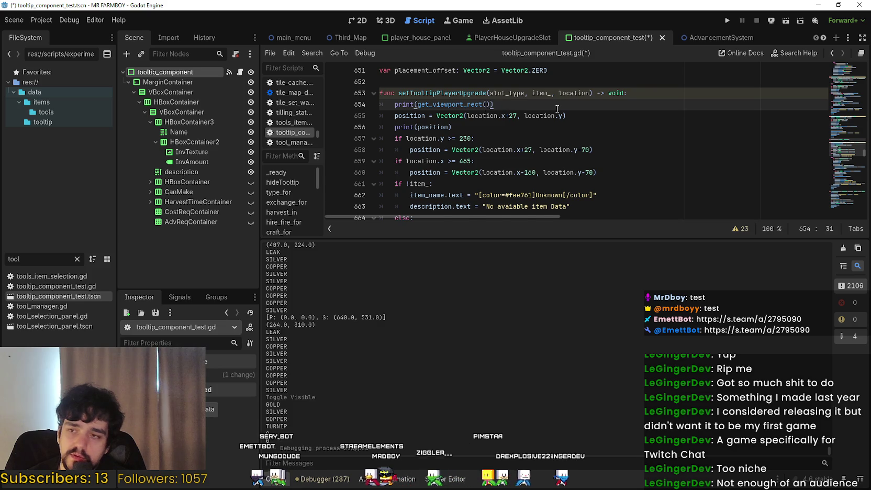
pyautogui.press('Return')
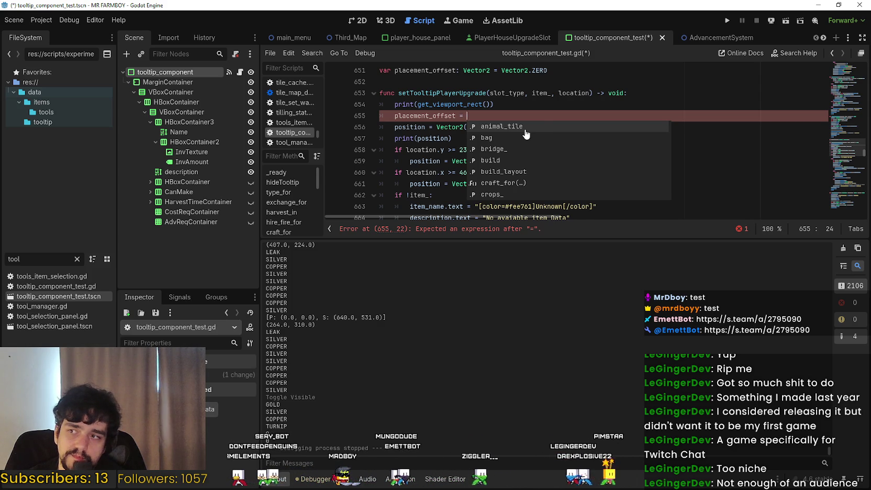
# Start the new line's value with tooltip_component. via autocomplete, then erase it for rewriting
pyautogui.write('tool')
pyautogui.press('Return')
pyautogui.write('.')
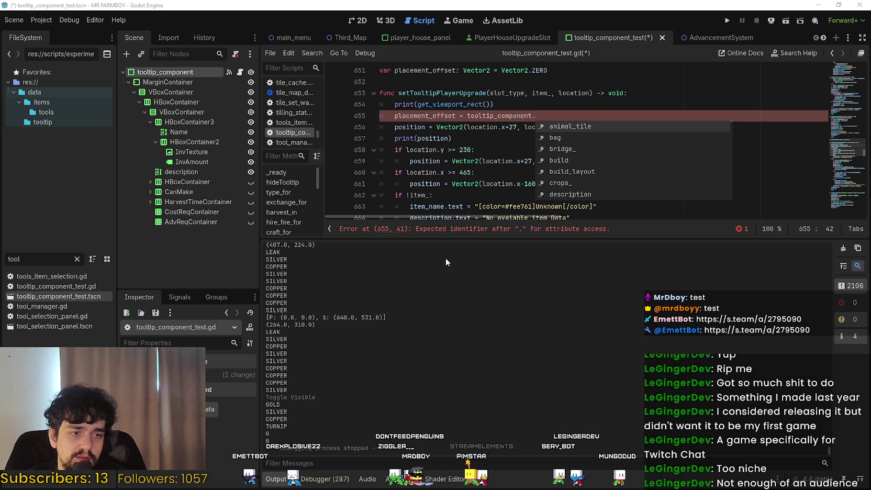
pyautogui.click(548, 110)
pyautogui.click(546, 114)
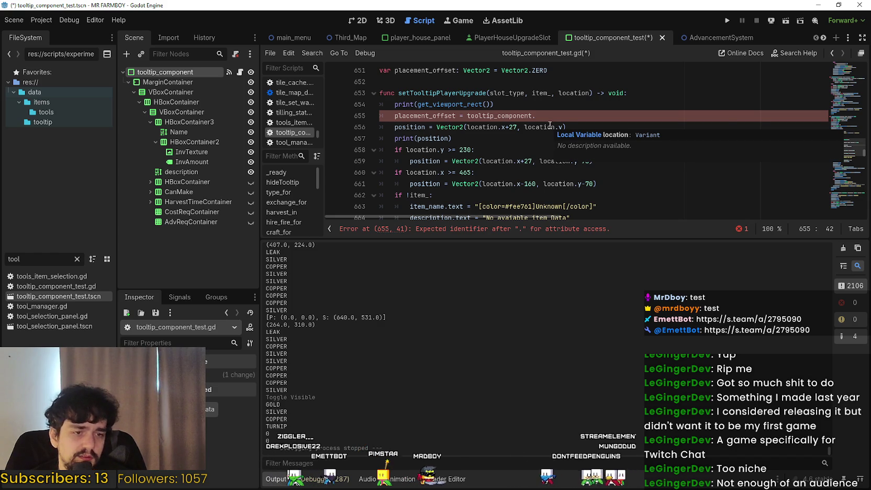
pyautogui.click(456, 116)
pyautogui.write('.y')
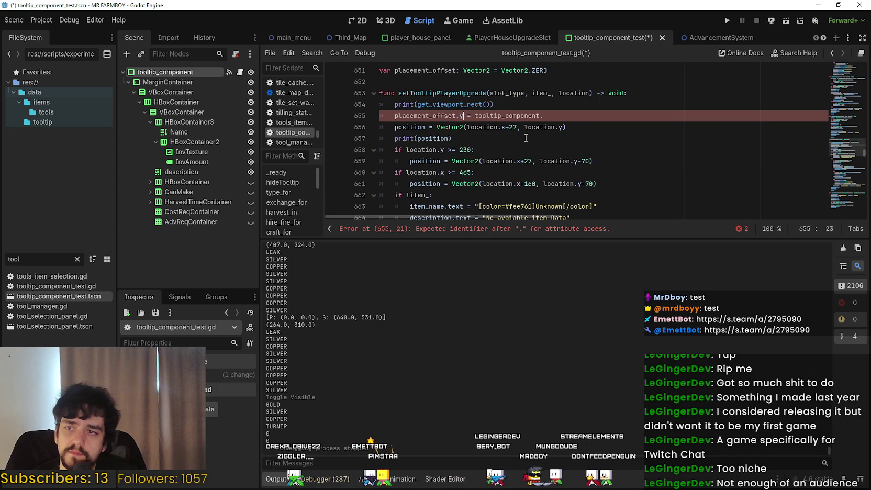
pyautogui.click(585, 116)
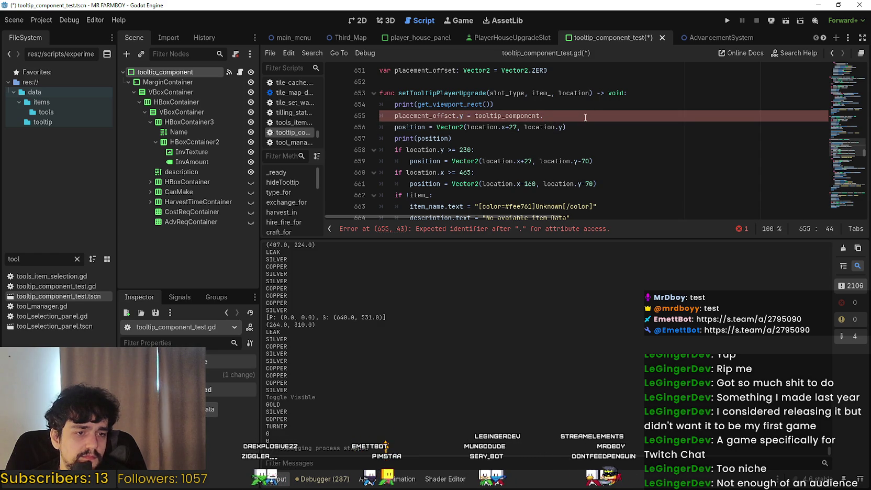
pyautogui.press('BackSpace')
pyautogui.press('BackSpace')
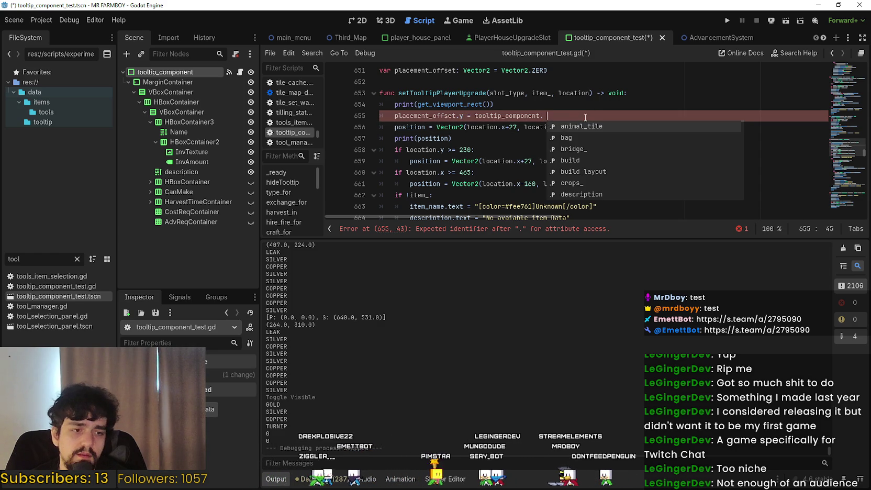
pyautogui.press('BackSpace')
pyautogui.press('BackSpace')
pyautogui.press('BackSpace')
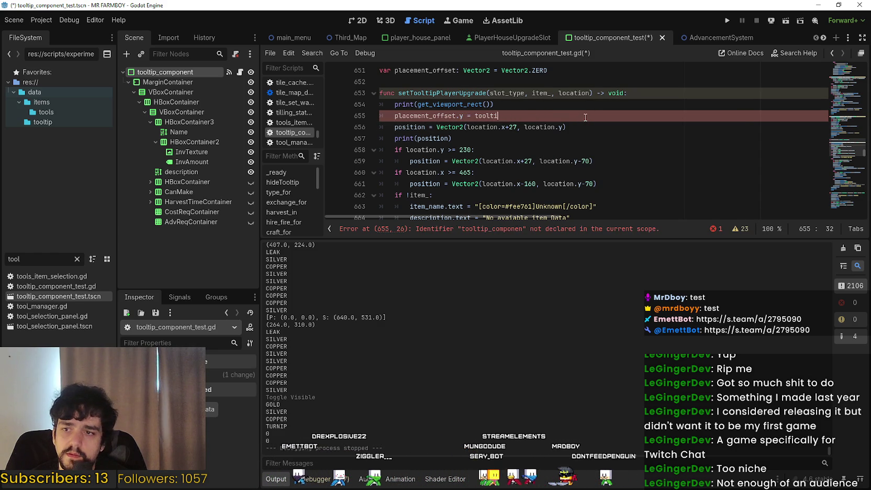
pyautogui.press('BackSpace')
pyautogui.press('BackSpace')
pyautogui.press('BackSpace')
# Rewrite line 655 as placement_offset.y = -tooltip_component.get_rect(), reading get_rect's documentation
pyautogui.write('-s')
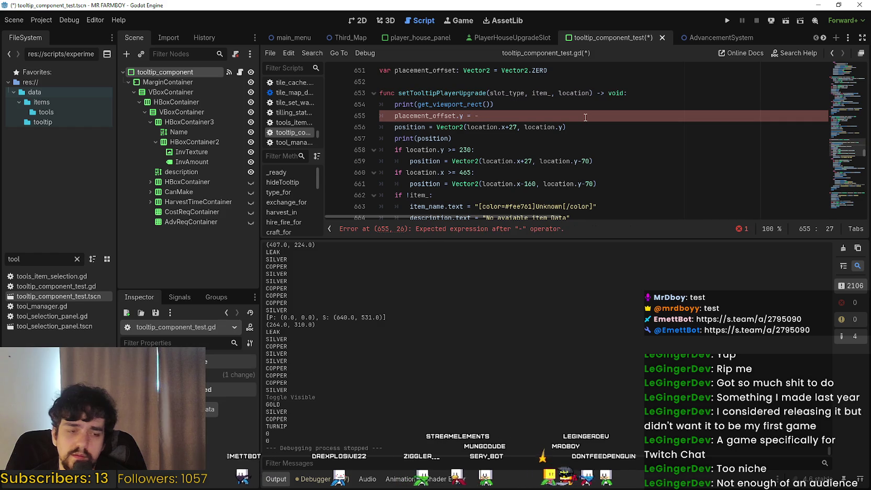
pyautogui.press('BackSpace')
pyautogui.write('place')
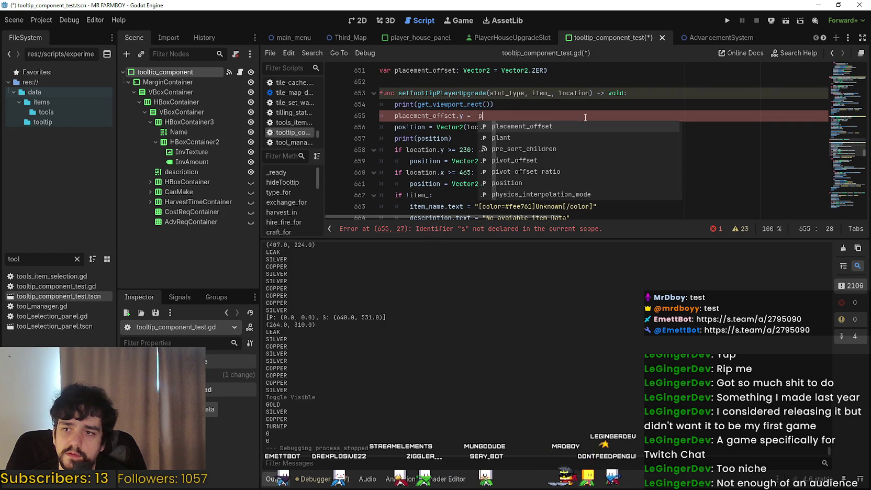
pyautogui.press('BackSpace')
pyautogui.press('BackSpace')
pyautogui.press('BackSpace')
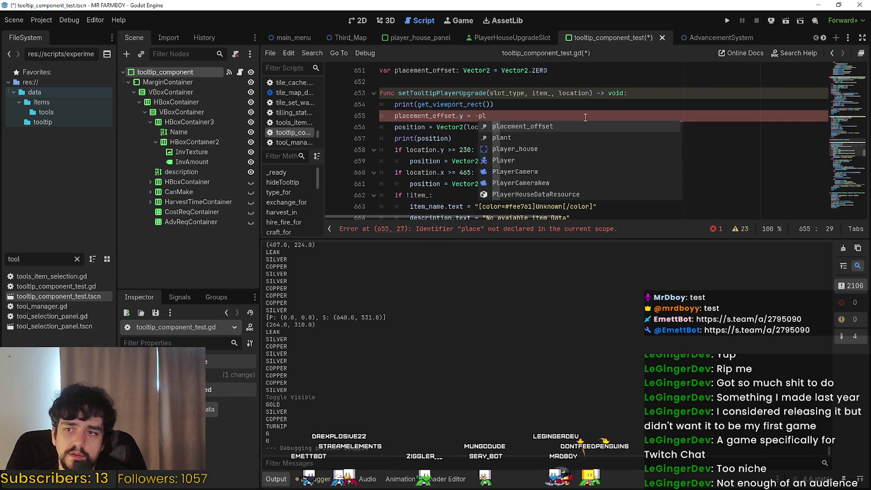
pyautogui.write('t')
pyautogui.write('ltip_component.')
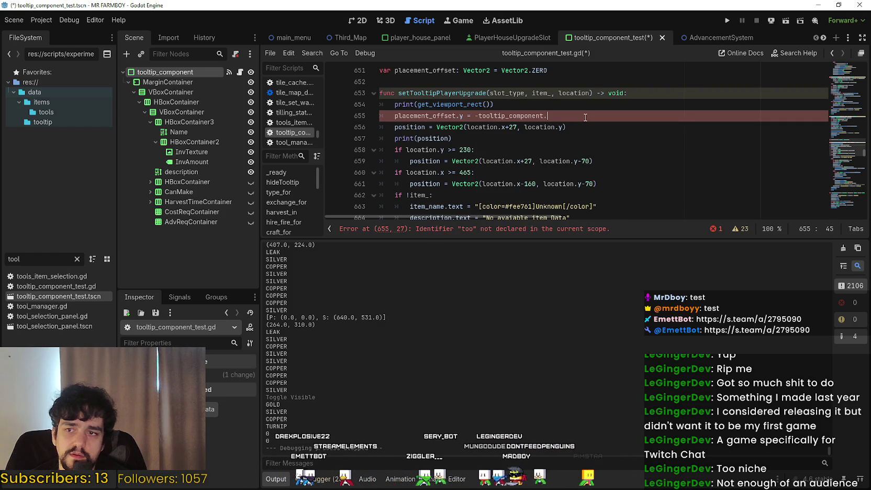
pyautogui.write('re')
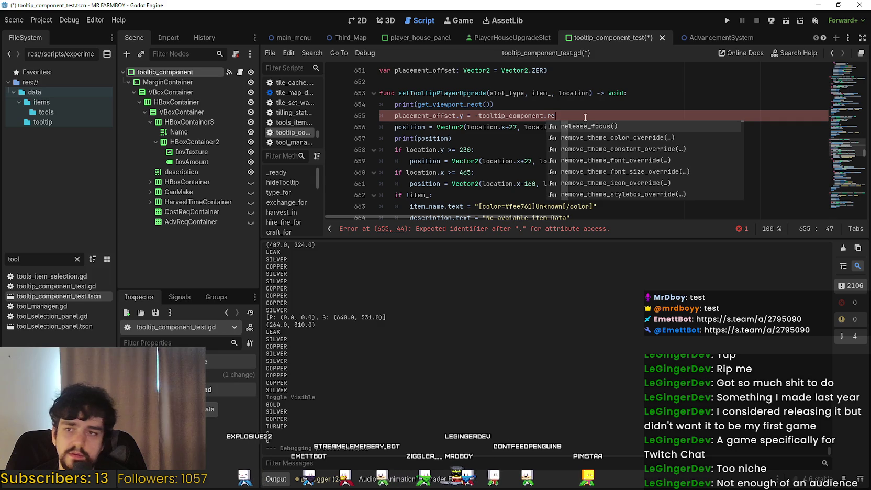
pyautogui.write('ct')
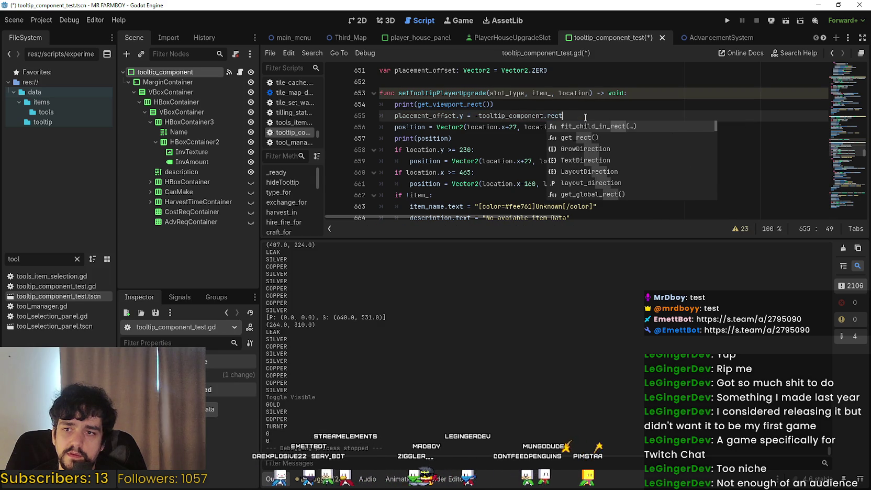
pyautogui.write(')si')
pyautogui.press('BackSpace')
pyautogui.press('BackSpace')
pyautogui.press('BackSpace')
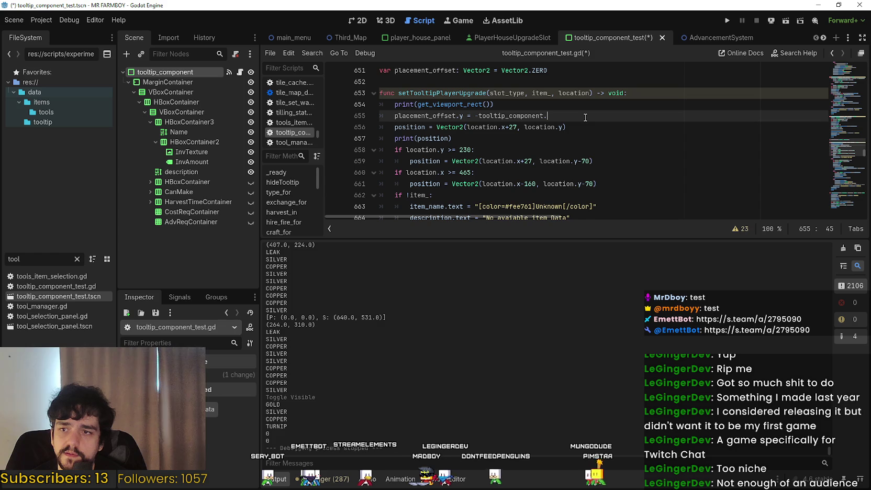
pyautogui.write('get_re')
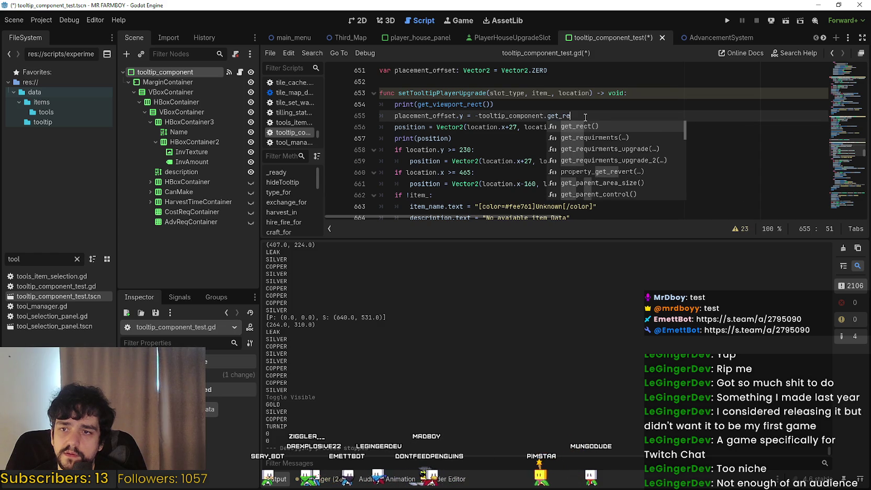
pyautogui.press('Return')
pyautogui.write('.')
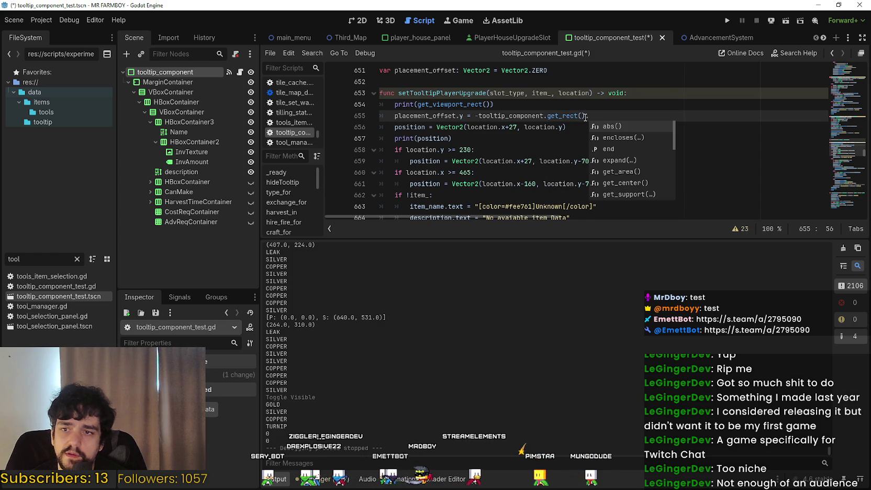
pyautogui.write('y')
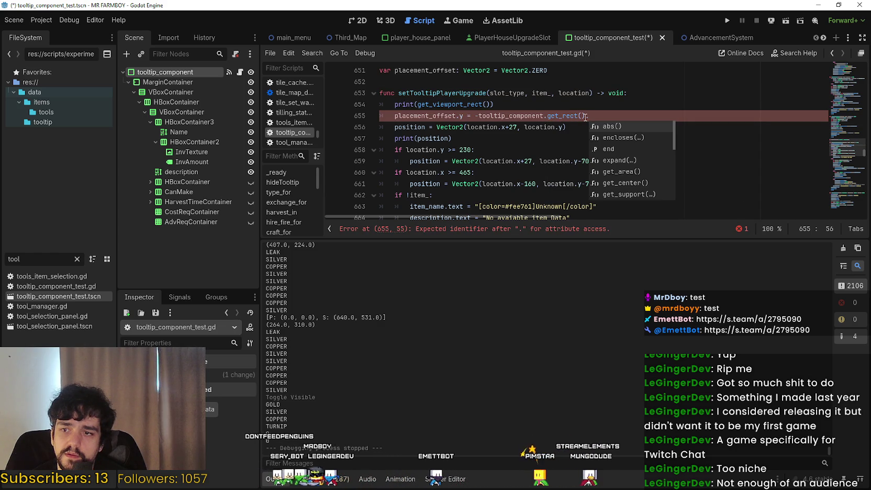
pyautogui.press('Down')
pyautogui.press('Down')
pyautogui.press('Down')
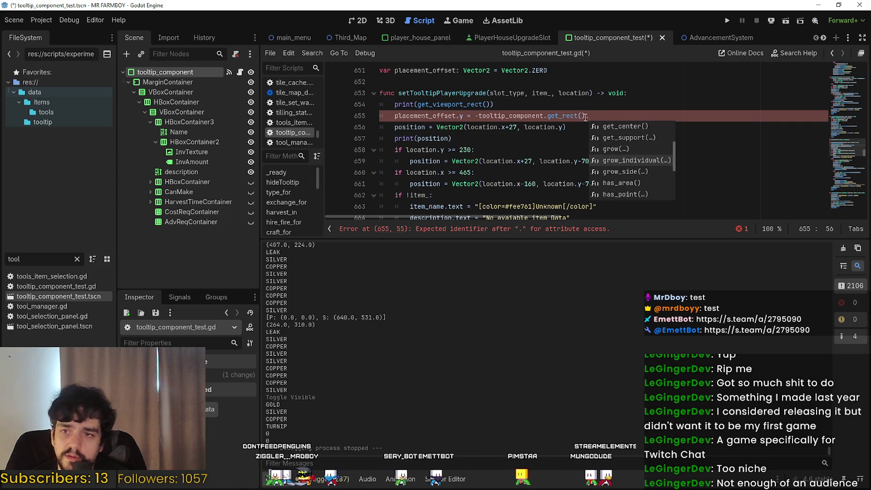
pyautogui.press('Left')
pyautogui.moveTo(572, 116)
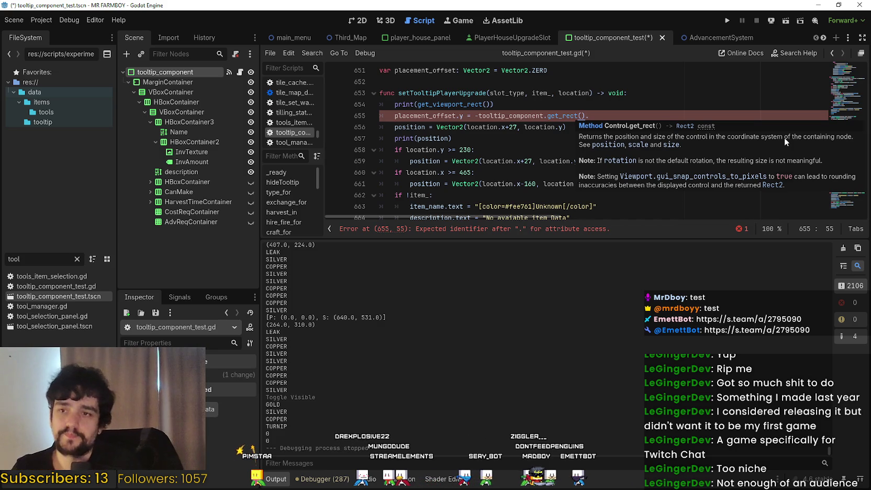
# Change line 655 to placement_offset.y = -tooltip_component.size.y after checking the node's properties
pyautogui.press('BackSpace')
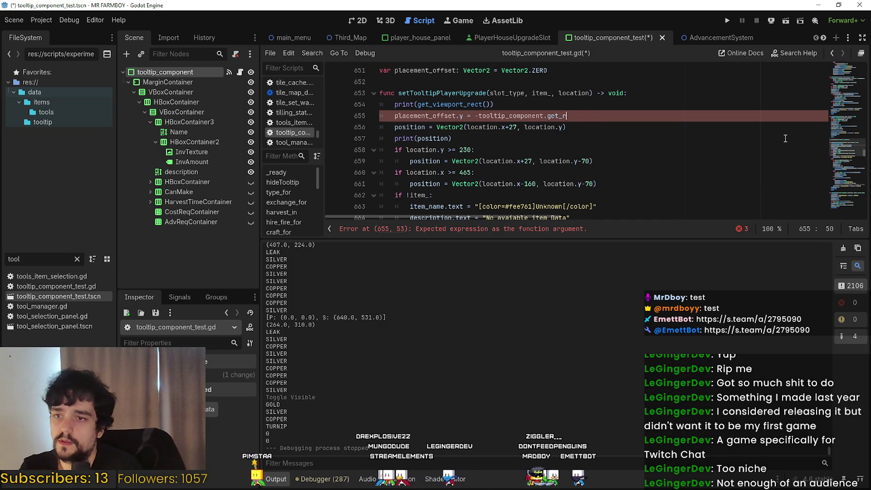
pyautogui.press('BackSpace')
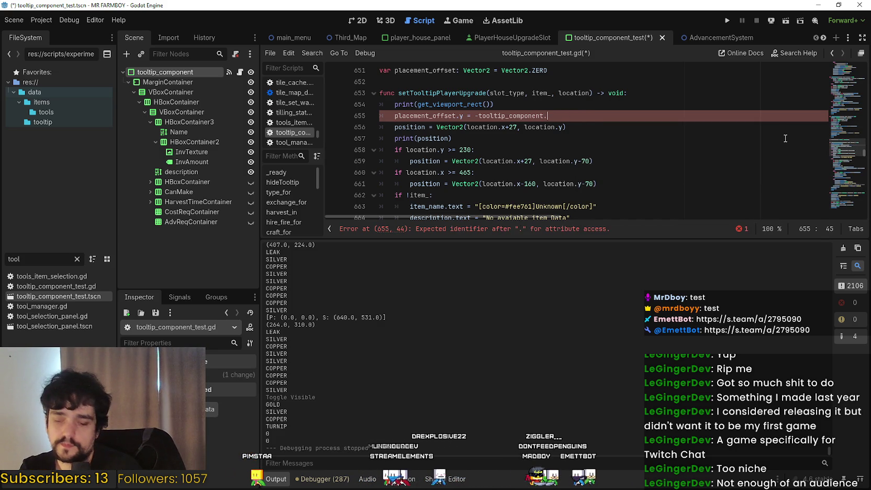
pyautogui.press('Down')
pyautogui.press('Down')
pyautogui.press('Down')
pyautogui.press('Down')
pyautogui.press('Down')
pyautogui.press('Down')
pyautogui.press('Down')
pyautogui.press('Down')
pyautogui.press('Down')
pyautogui.press('Down')
pyautogui.press('Down')
pyautogui.press('Down')
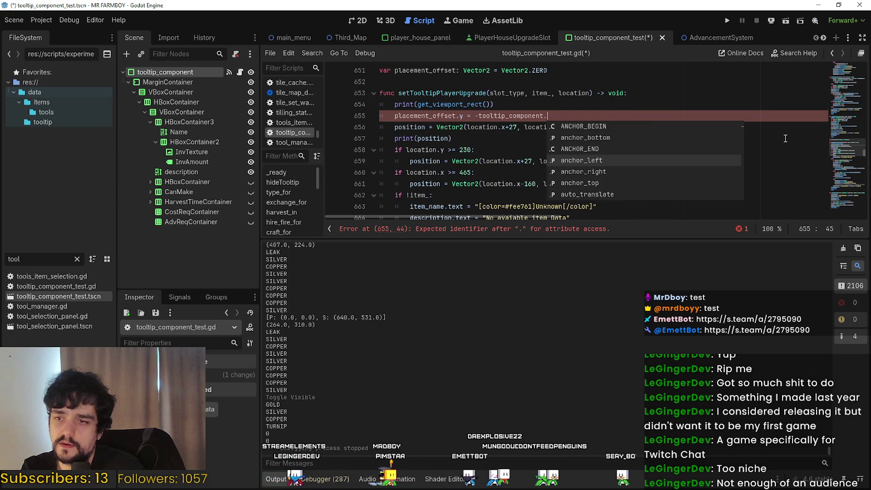
pyautogui.click(178, 75)
pyautogui.scroll(-10, 183, 413)
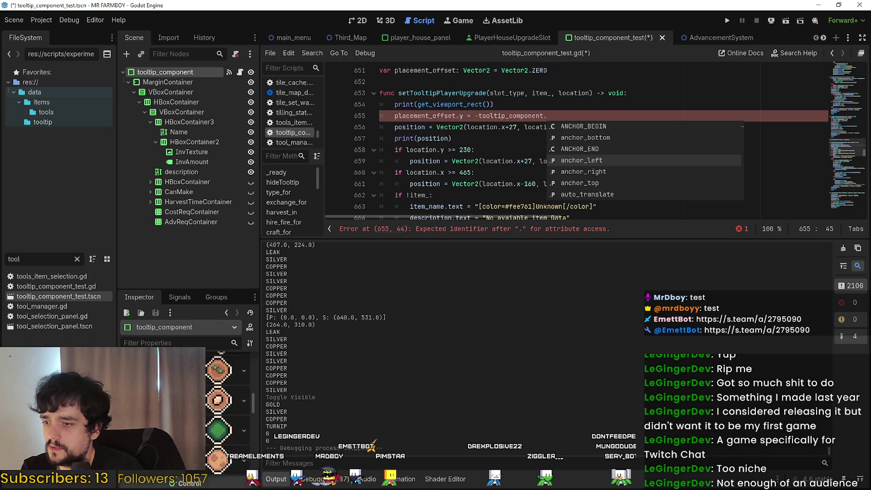
pyautogui.scroll(-6, 183, 414)
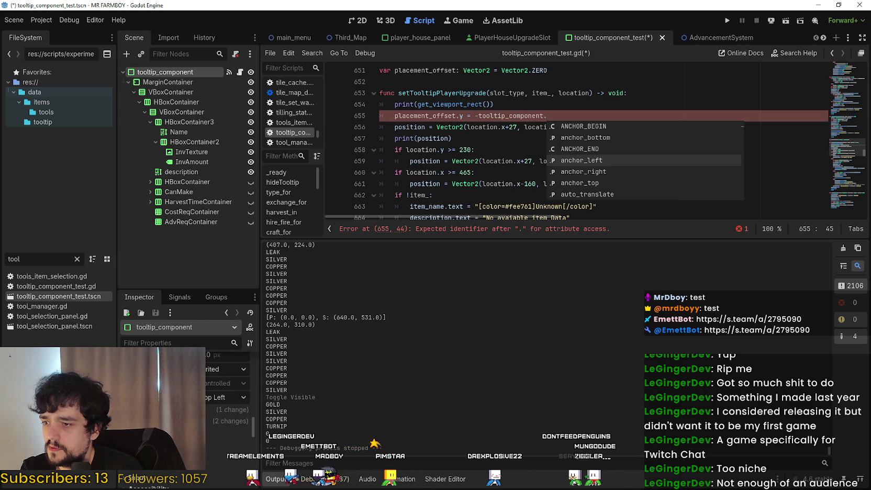
pyautogui.scroll(-3, 230, 408)
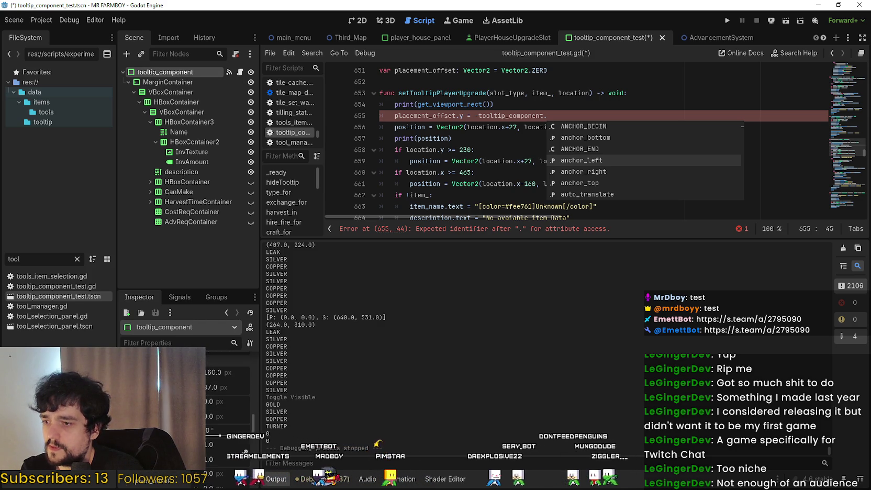
pyautogui.click(587, 110)
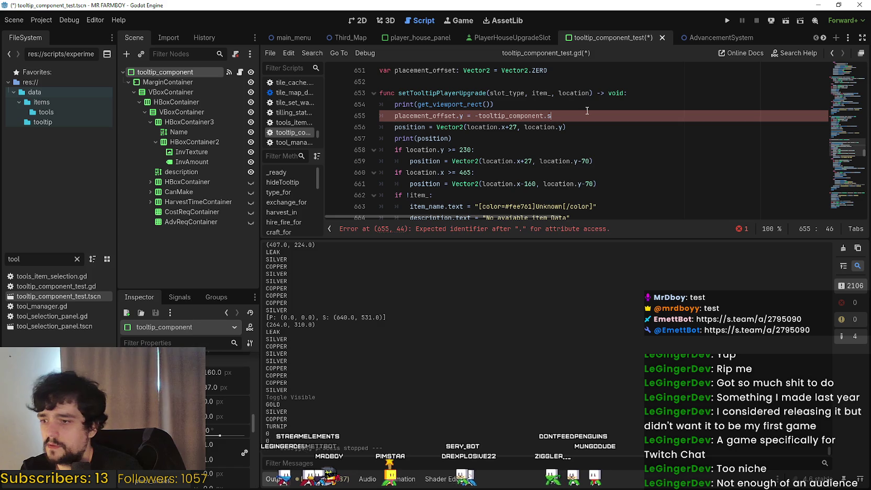
pyautogui.write('ize.y')
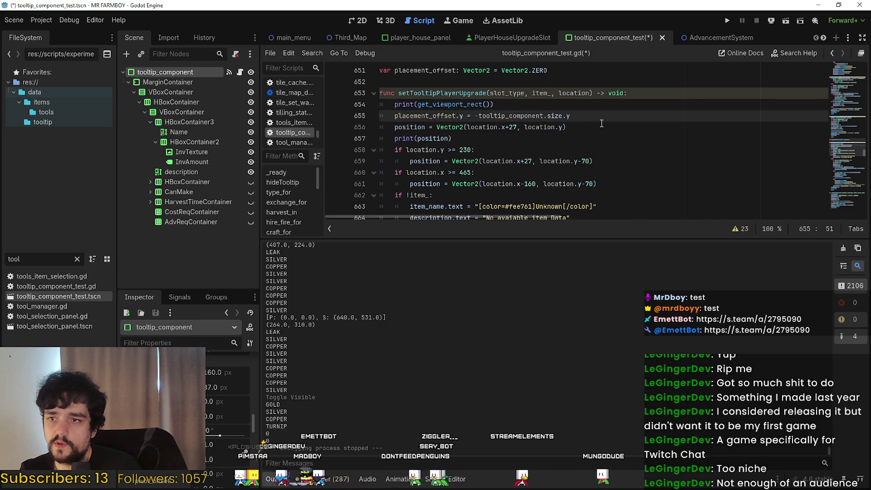
# Add print(placement_offset) on a new line 656 and save the script
pyautogui.moveTo(570, 116); pyautogui.dragTo(472, 115)
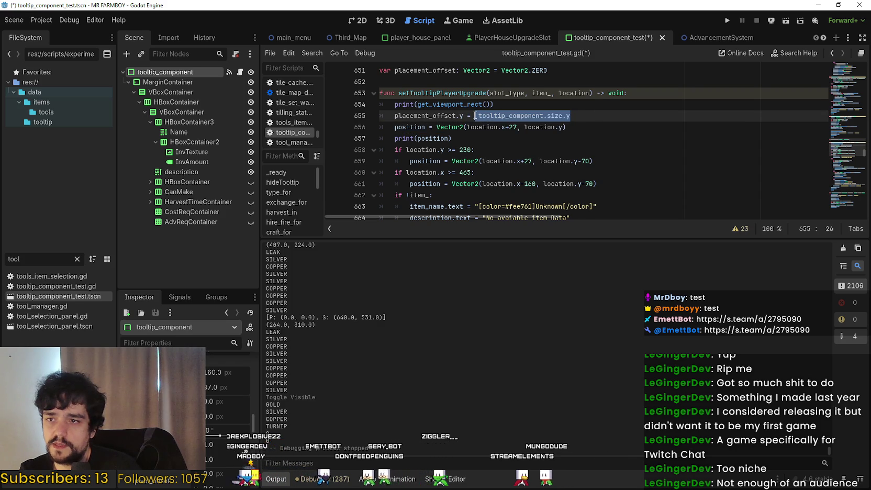
pyautogui.doubleClick(452, 116)
pyautogui.click(622, 116)
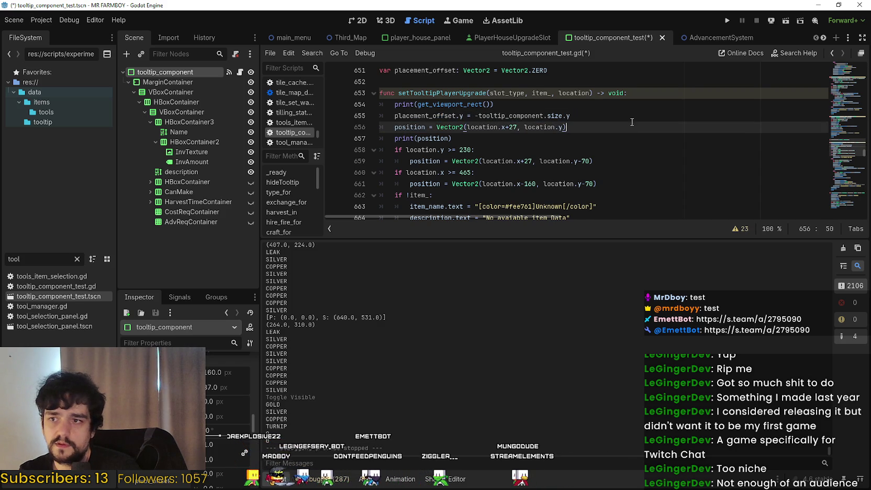
pyautogui.press('Return')
pyautogui.write('print(')
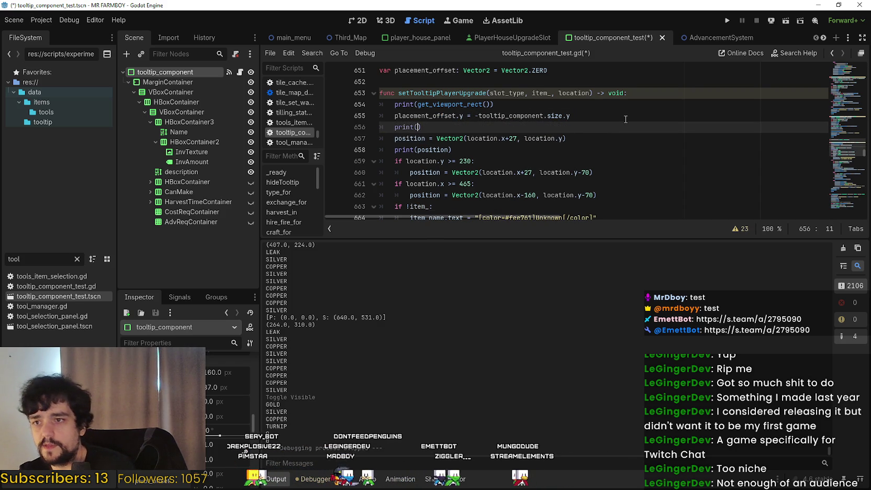
pyautogui.write('placement')
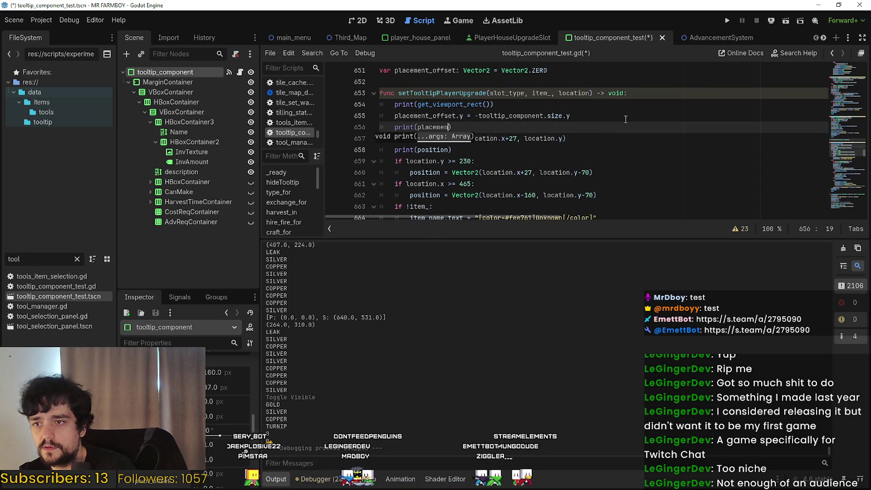
pyautogui.write('_offset')
pyautogui.hotkey('ctrl', 's')
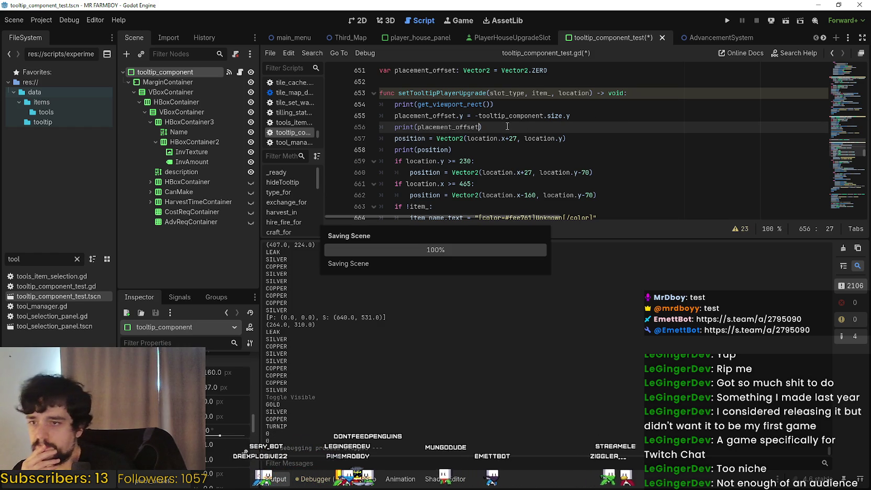
# Review the placement_offset code on lines 655–657 and launch the game with Run Project
pyautogui.press('End')
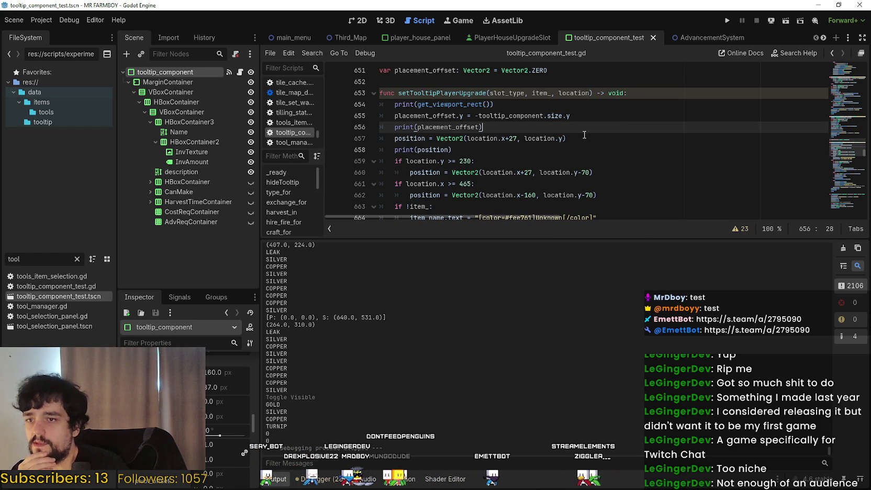
pyautogui.moveTo(563, 139); pyautogui.dragTo(525, 138)
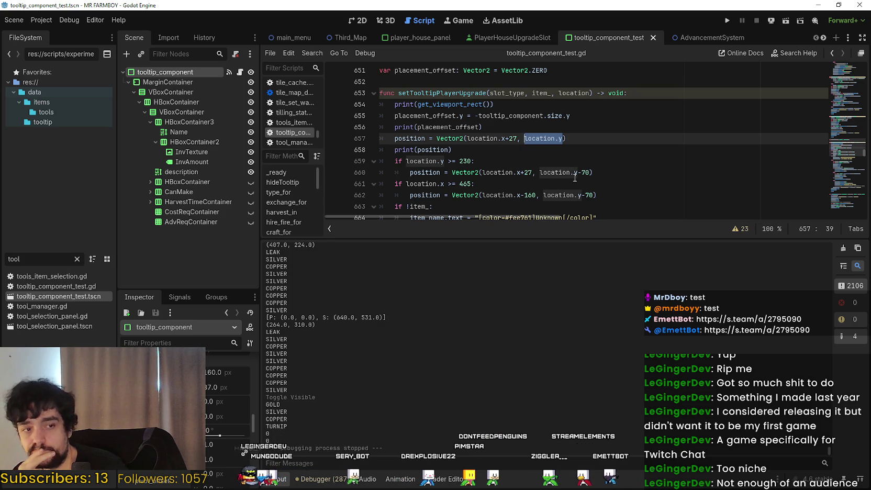
pyautogui.click(561, 138)
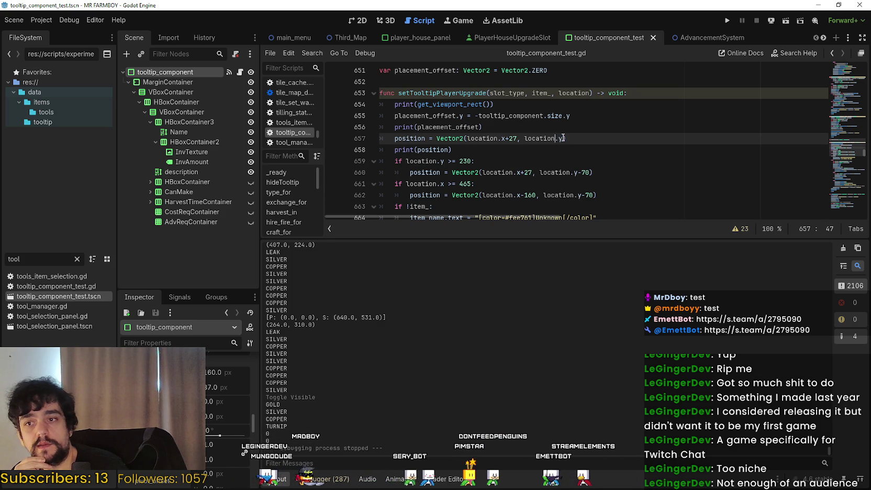
pyautogui.doubleClick(449, 115)
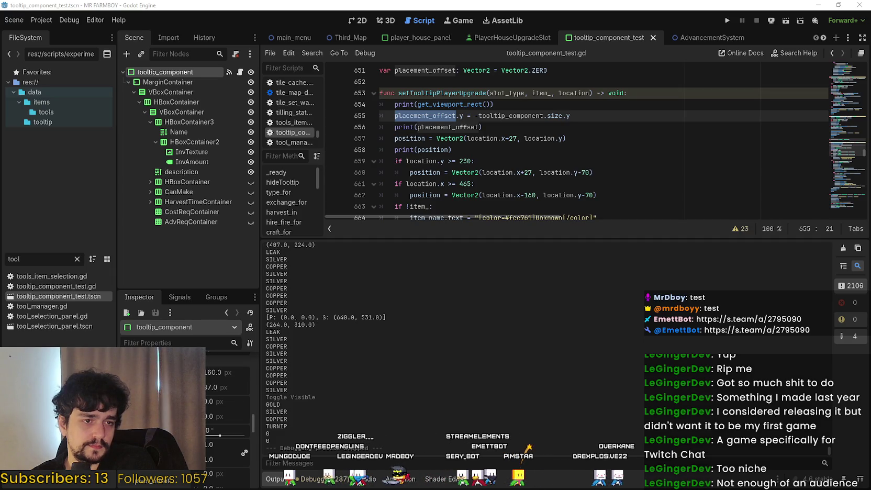
pyautogui.doubleClick(512, 115)
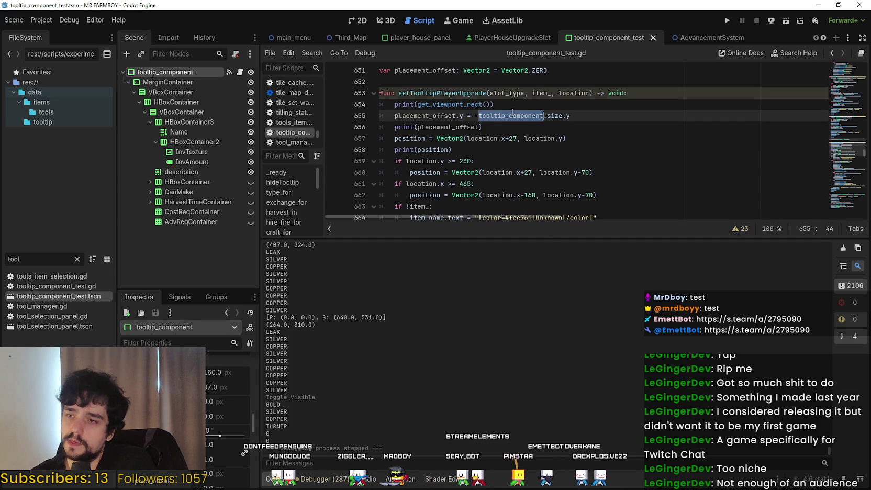
pyautogui.doubleClick(424, 116)
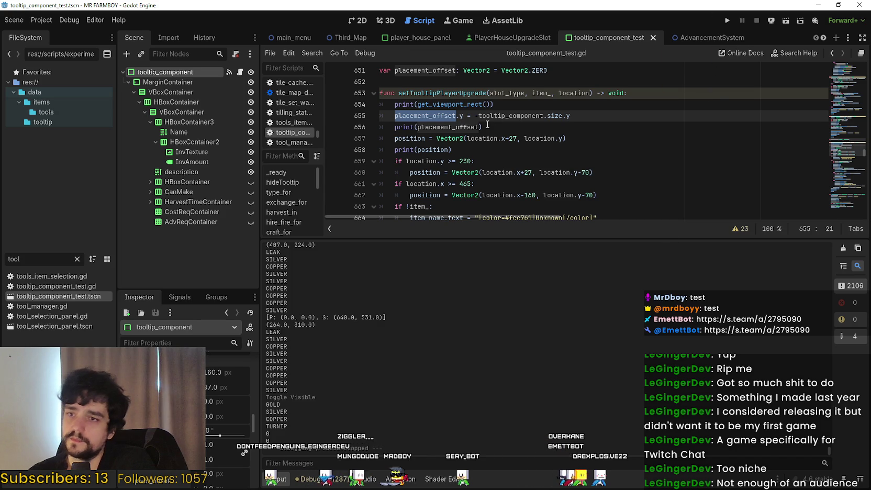
pyautogui.click(728, 18)
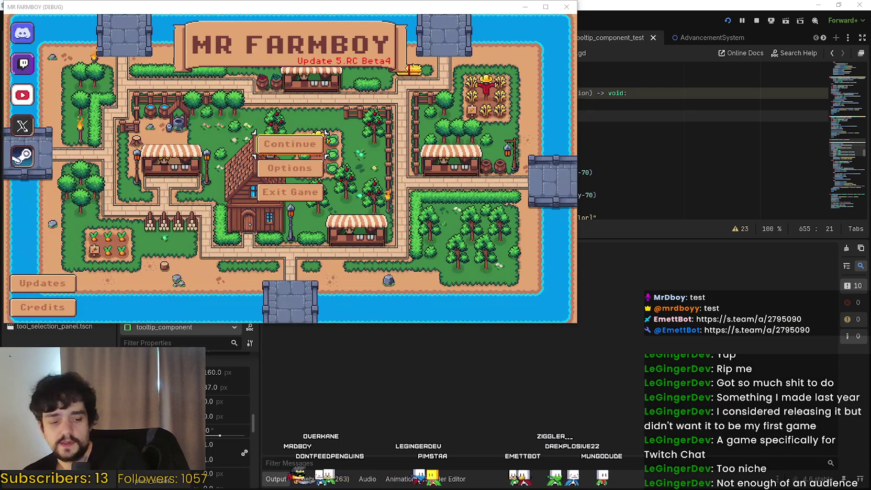
# Load the Save 4 slot from Continue and maximize the game window
pyautogui.click(289, 144)
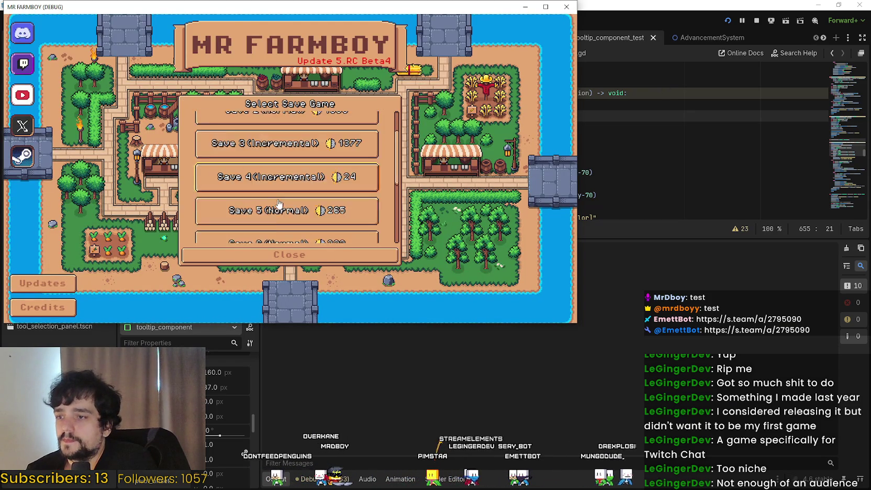
pyautogui.scroll(-3, 282, 208)
pyautogui.scroll(-1, 289, 182)
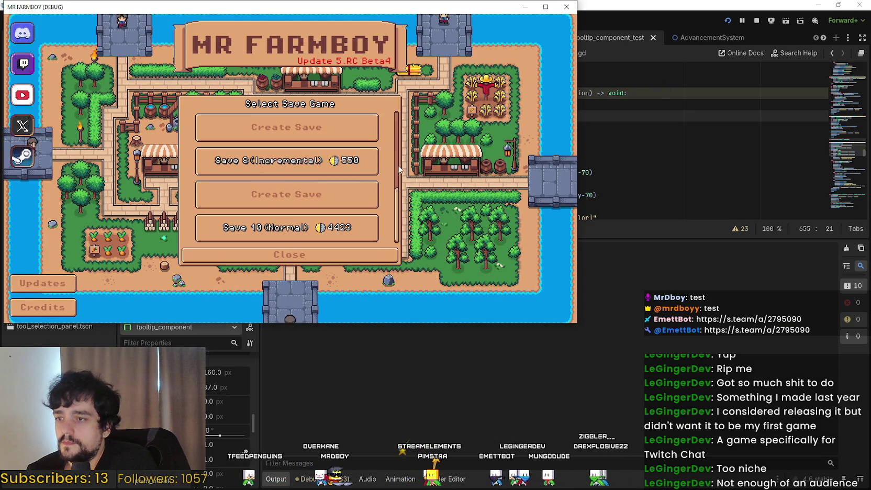
pyautogui.scroll(4, 325, 172)
pyautogui.click(334, 163)
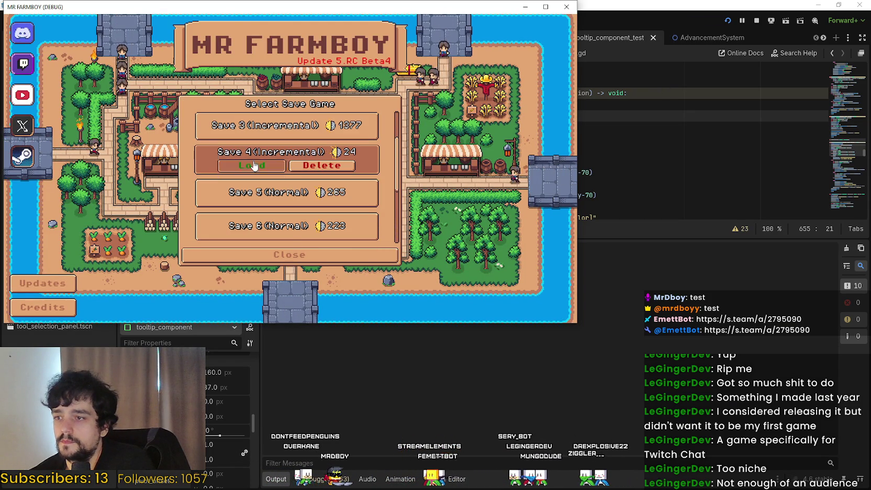
pyautogui.click(249, 161)
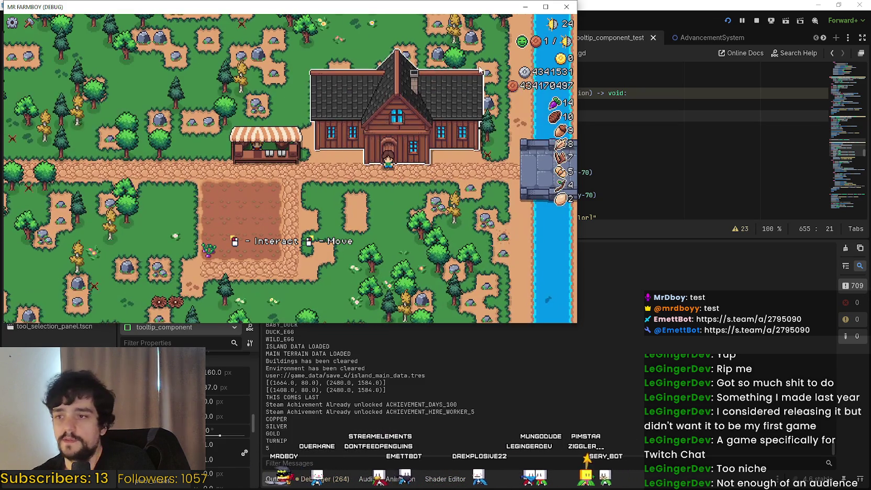
pyautogui.click(542, 6)
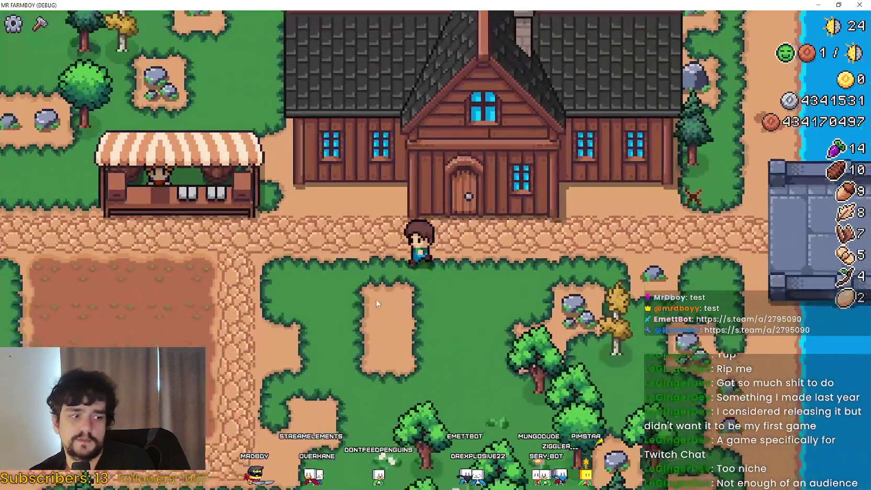
# Walk to the Player House, interact, and open the Advancements tree to view a tooltip
pyautogui.scroll(-5, 376, 302)
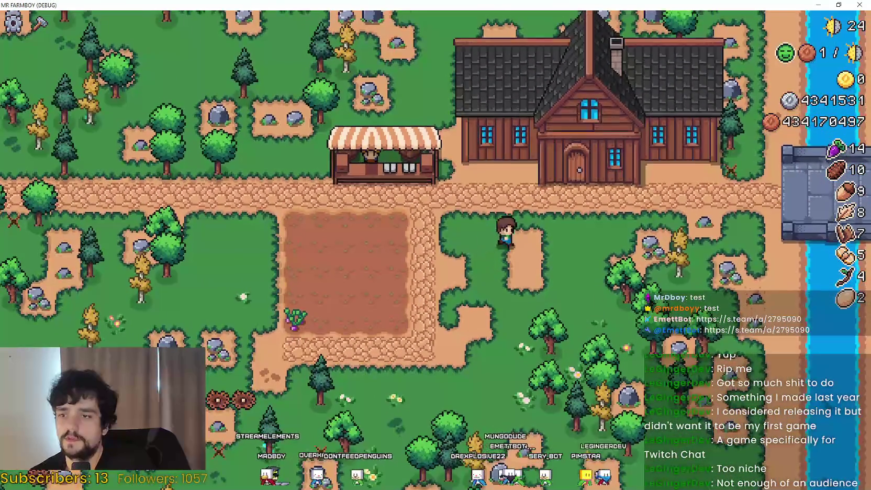
pyautogui.scroll(2, 676, 324)
pyautogui.press('a')
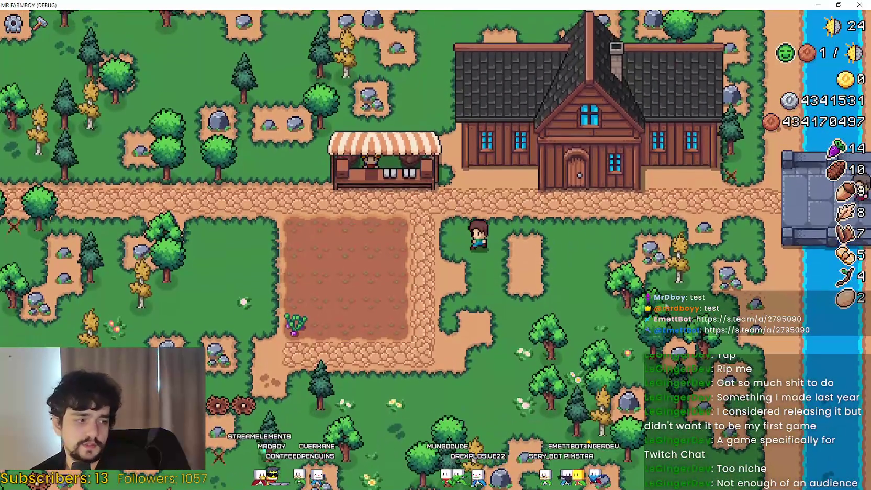
pyautogui.scroll(-2, 665, 306)
pyautogui.press('e')
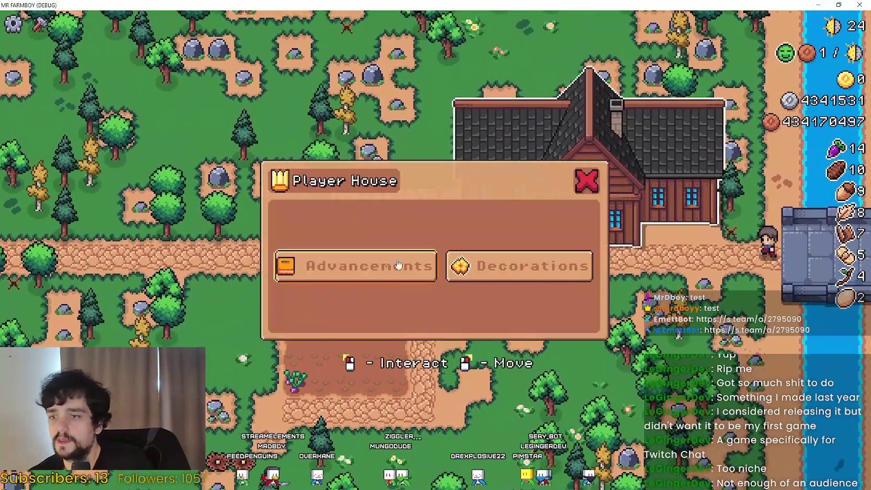
pyautogui.click(367, 264)
pyautogui.moveTo(382, 261)
pyautogui.press('super+Down')
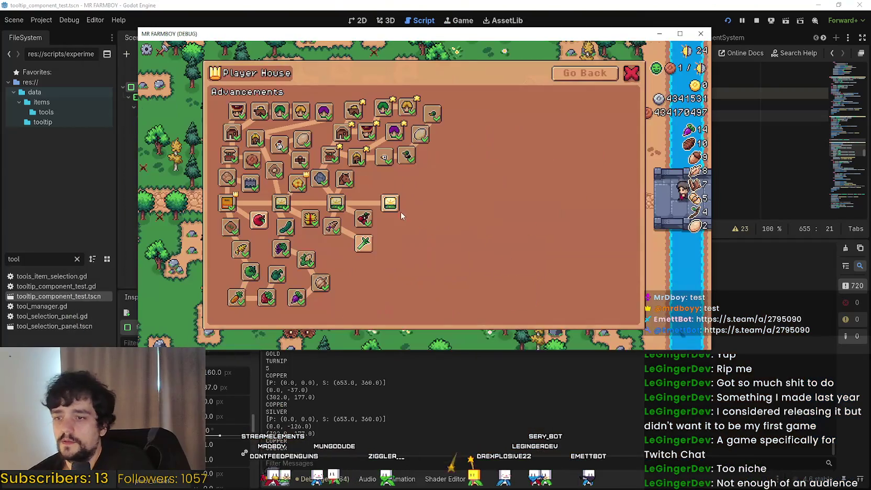
# Make line 657 set the y position to location.y + placement_offset, then save and run
pyautogui.click(492, 398)
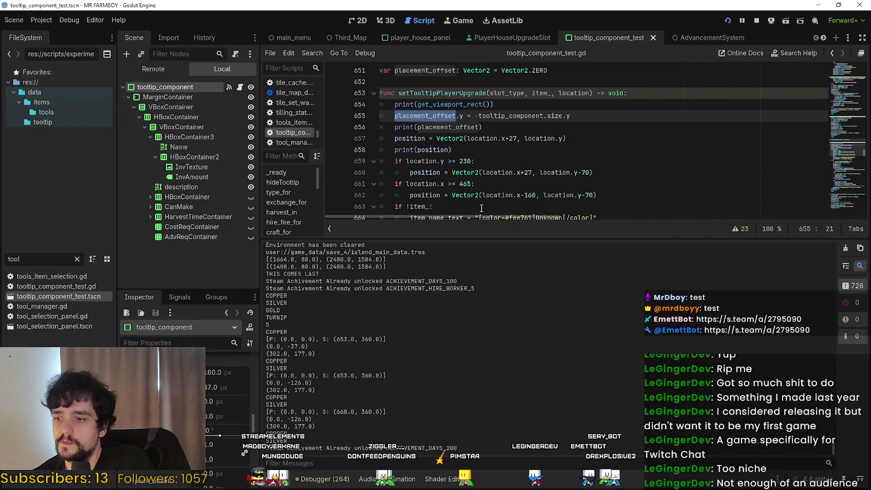
pyautogui.doubleClick(473, 127)
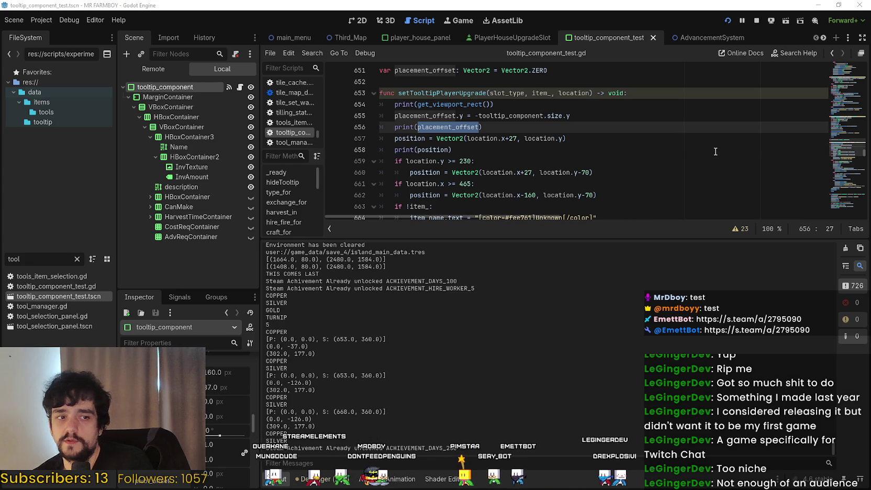
pyautogui.click(576, 119)
pyautogui.click(563, 138)
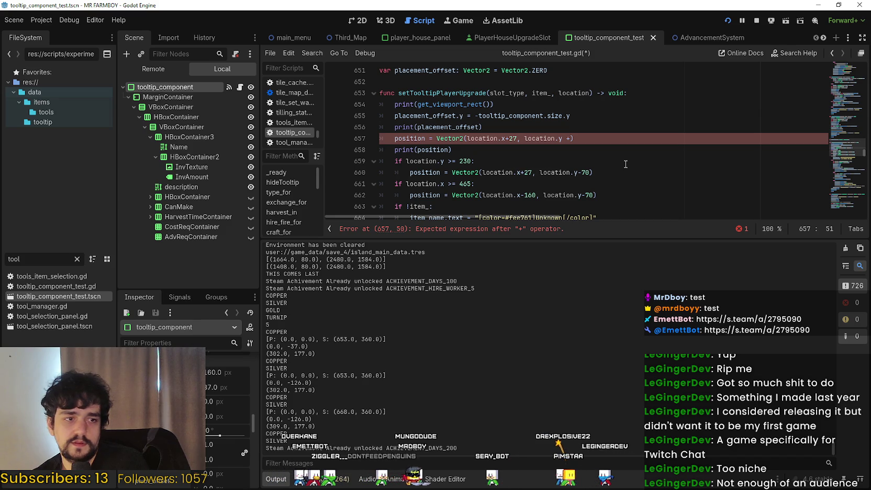
pyautogui.hotkey('ctrl', 's')
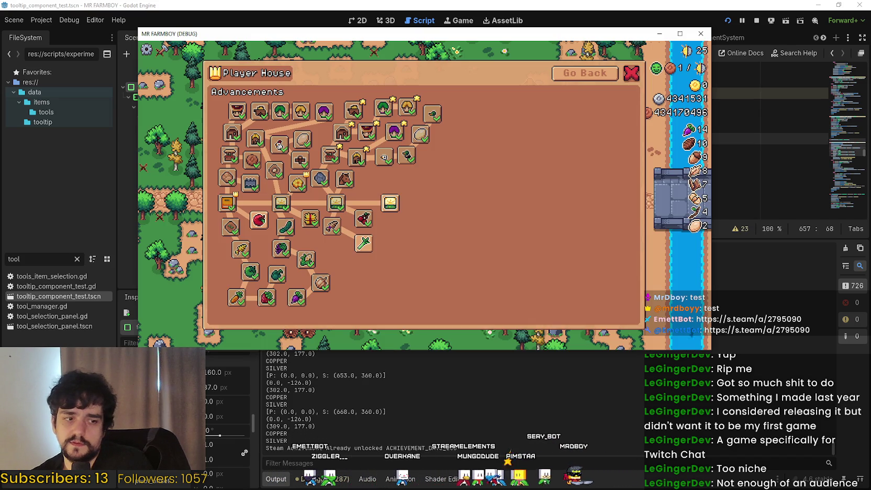
# Change line 657 to add placement_offset.y, save, and resume the paused game
pyautogui.moveTo(384, 200)
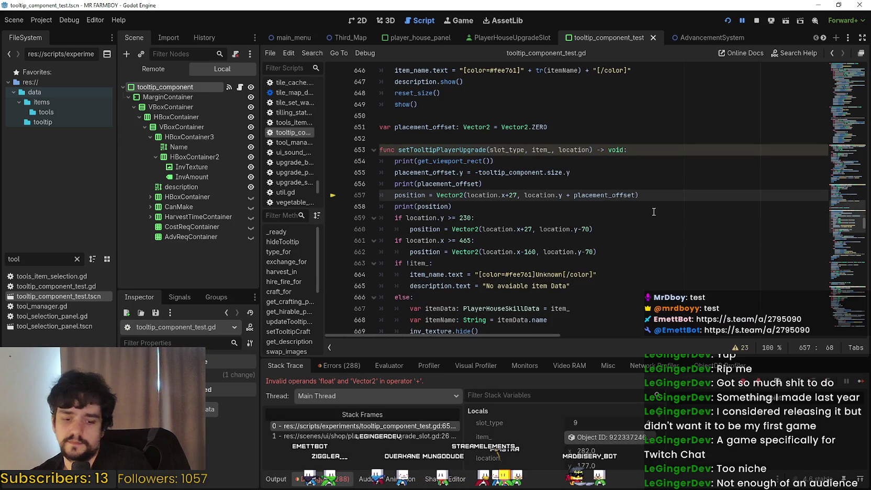
pyautogui.hotkey('ctrl', 's')
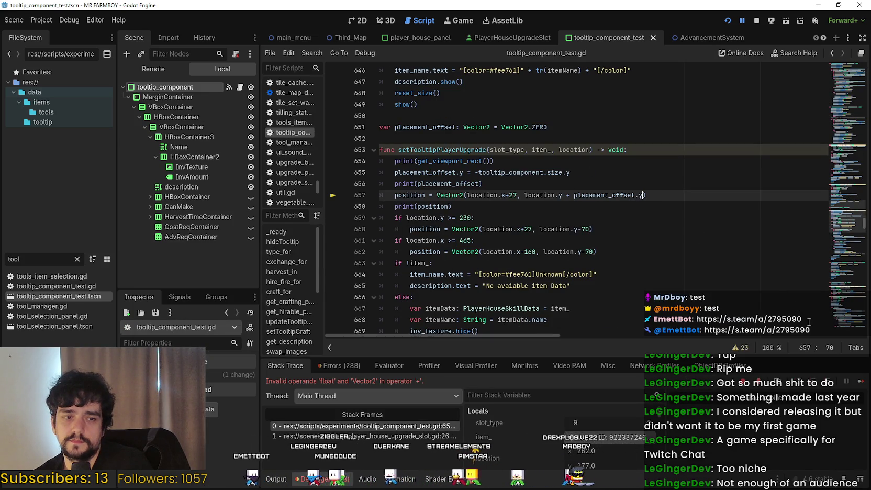
pyautogui.click(862, 382)
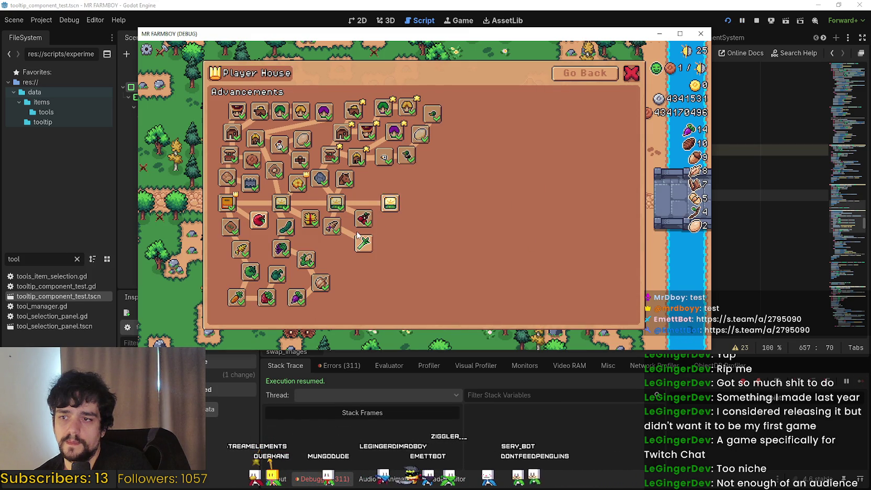
# Unlock Island Expansion II, check tooltip placement on advancements like Coop Upgrade 1, then close the game
pyautogui.moveTo(362, 246)
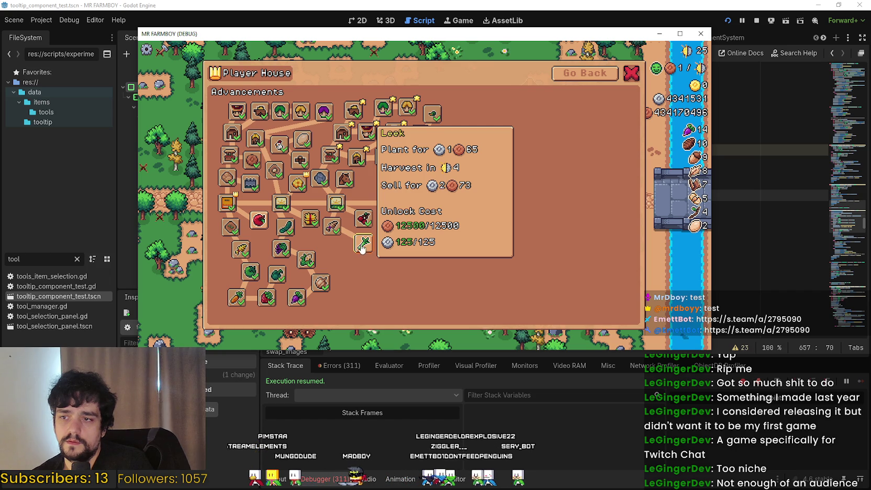
pyautogui.moveTo(360, 220)
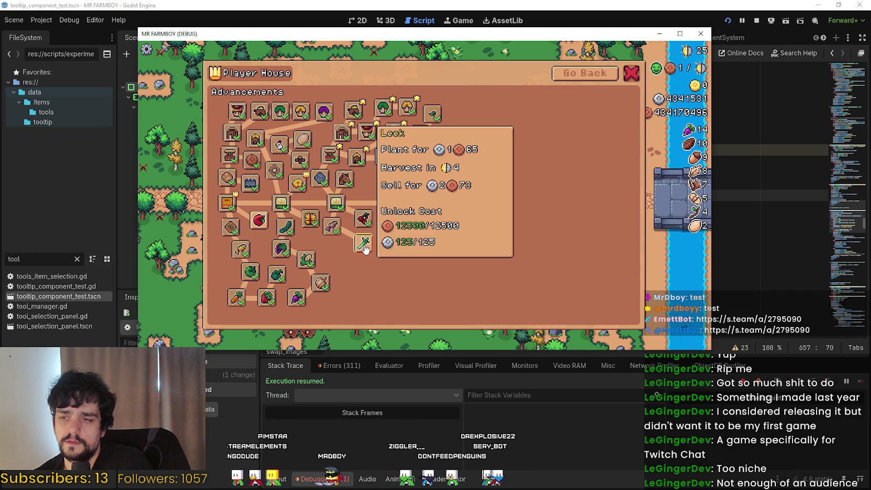
pyautogui.click(339, 202)
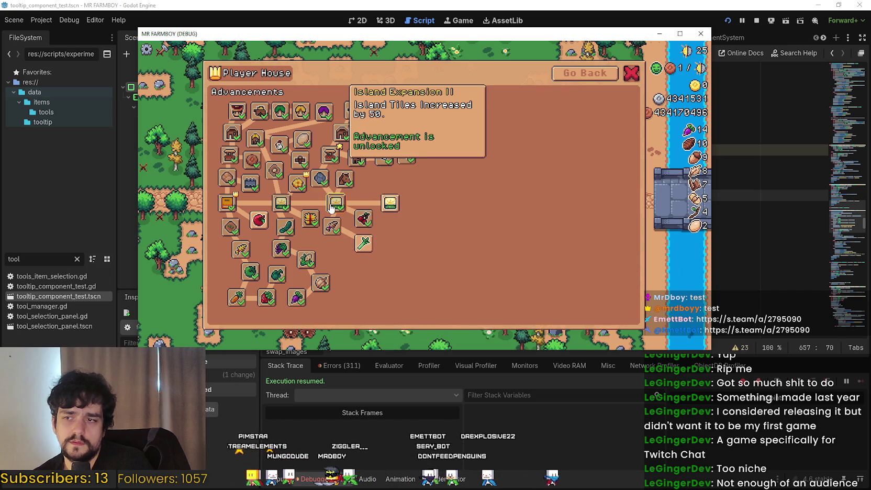
pyautogui.moveTo(344, 187)
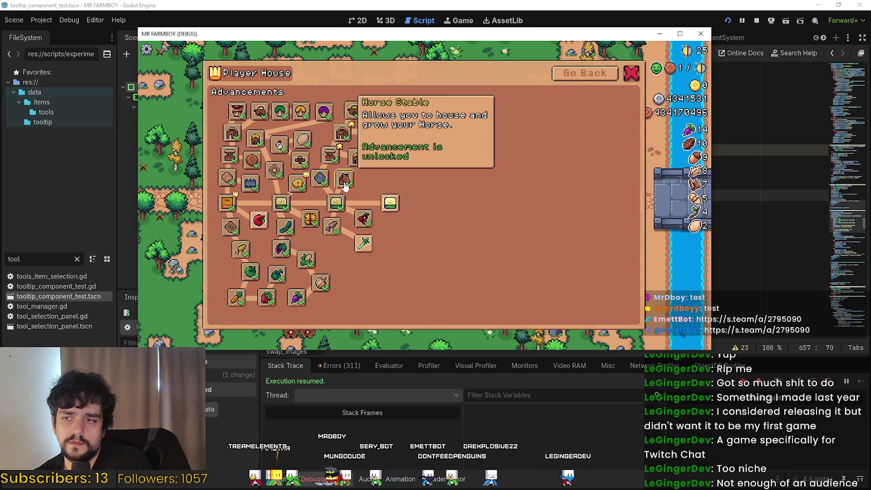
pyautogui.moveTo(419, 135)
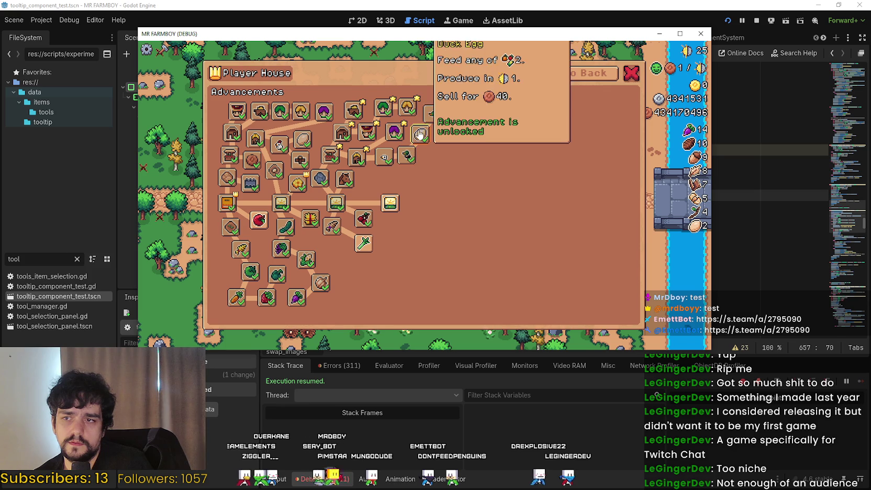
pyautogui.moveTo(383, 112)
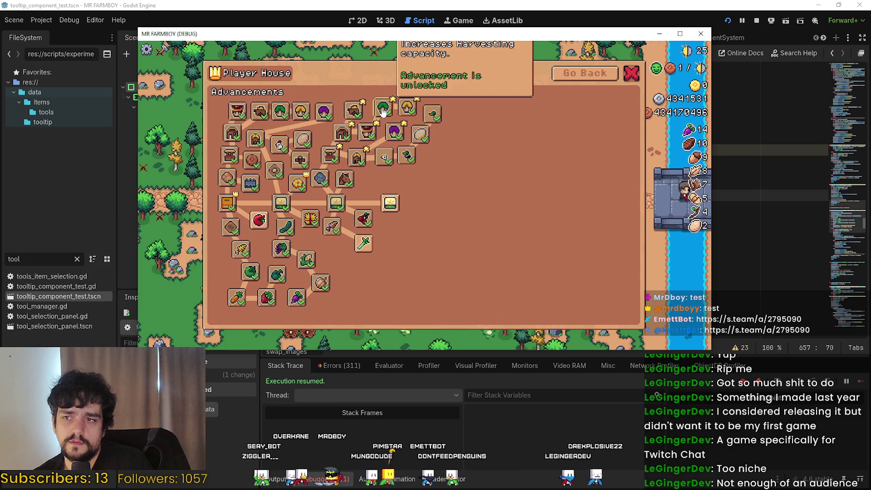
pyautogui.moveTo(296, 124)
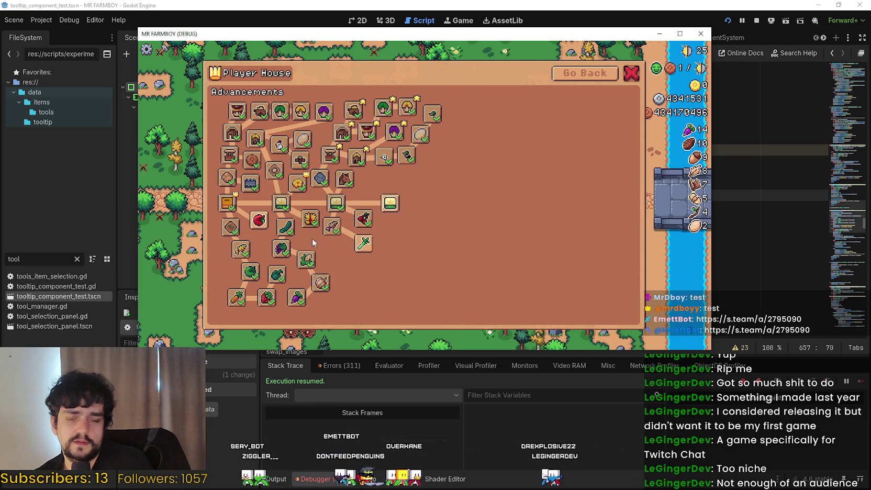
pyautogui.moveTo(366, 157)
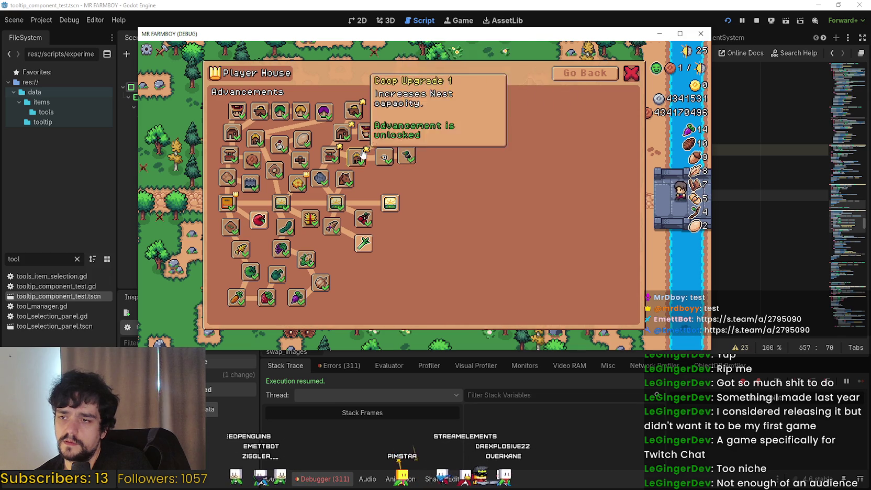
pyautogui.hotkey('alt', 'F4')
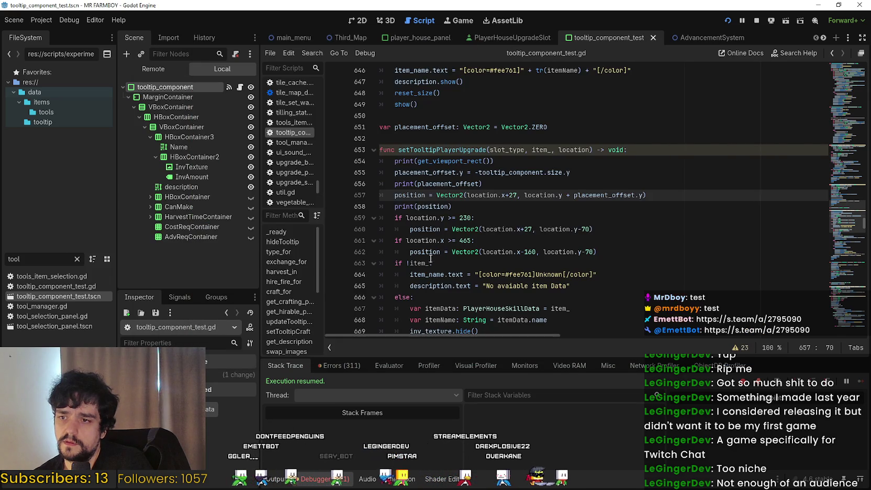
# Comment out the location.y >= 230 override on lines 659–660, then save and run again
pyautogui.click(390, 241)
pyautogui.press('Up')
pyautogui.press('Up')
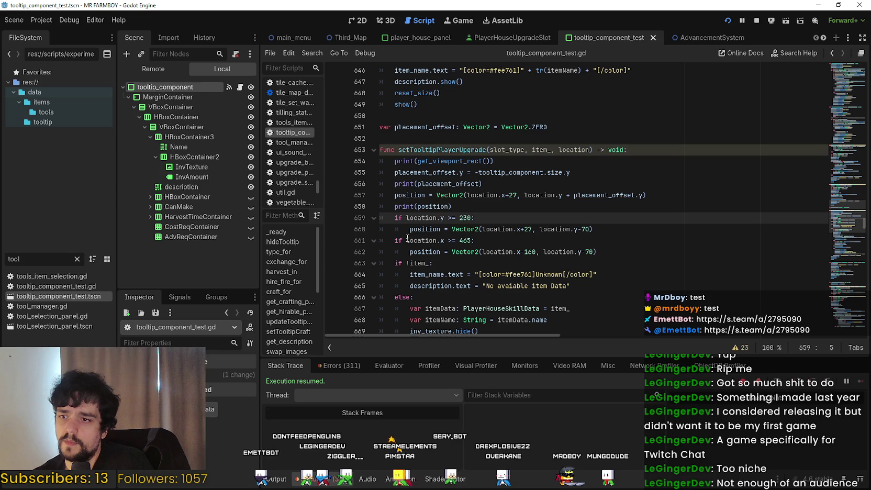
pyautogui.hotkey('ctrl', 'k')
pyautogui.press('Down')
pyautogui.hotkey('ctrl', 'k')
pyautogui.click(491, 208)
pyautogui.hotkey('ctrl', 's')
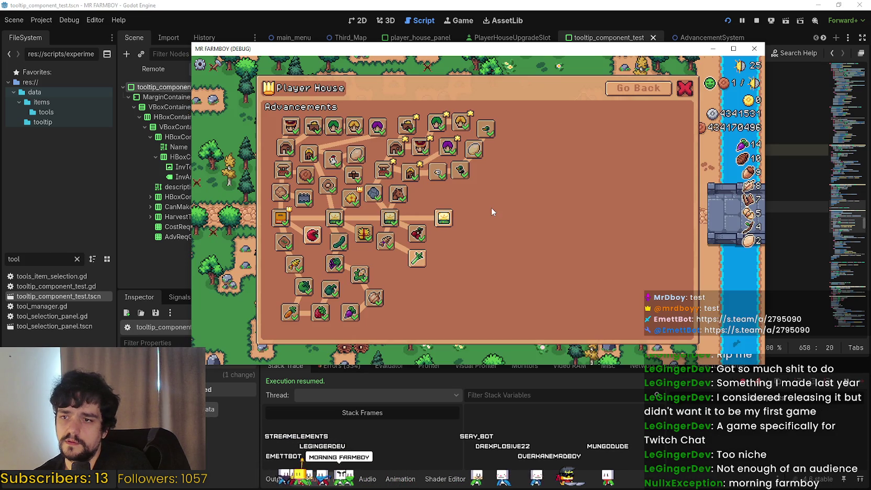
# Remove the minus sign so placement_offset.y = tooltip_component.size.y, then save and relaunch
pyautogui.moveTo(438, 174)
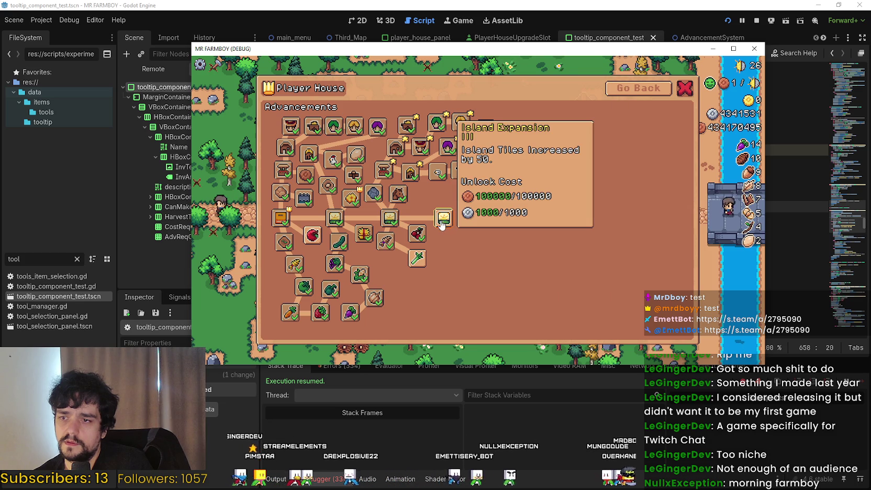
pyautogui.moveTo(418, 257)
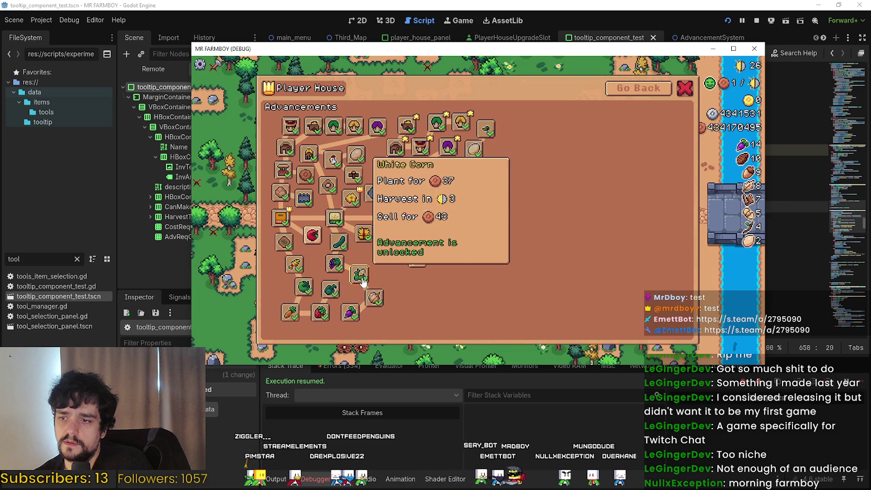
pyautogui.click(527, 24)
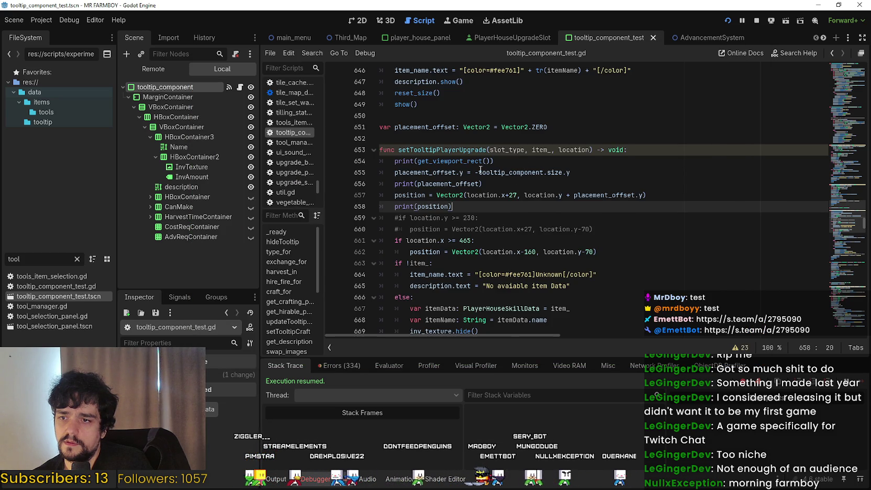
pyautogui.click(480, 173)
pyautogui.hotkey('ctrl', 's')
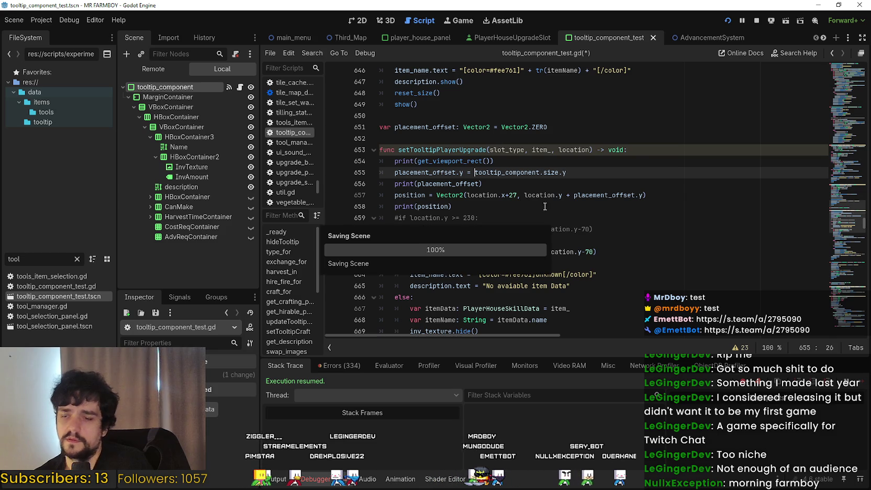
pyautogui.hotkey('alt', 'Tab')
# Inspect the Farmer Upgrade 1 tooltip in the running game, then return to the script editor
pyautogui.moveTo(443, 217)
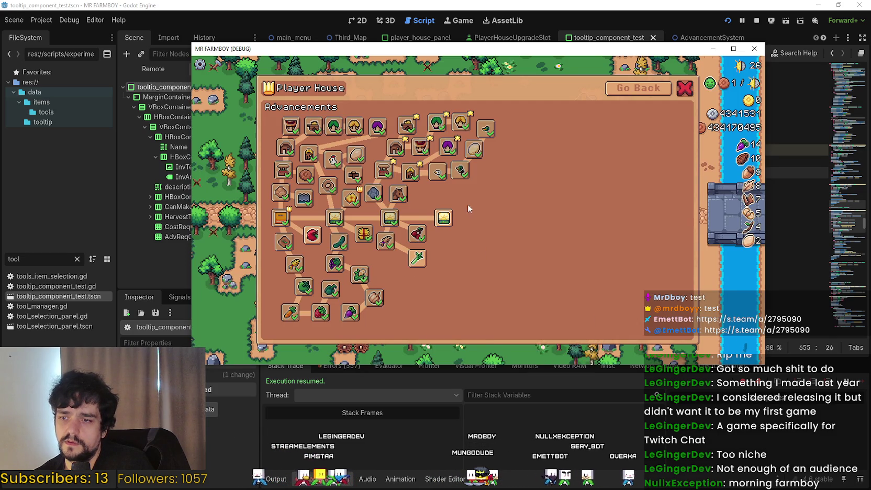
pyautogui.moveTo(487, 128)
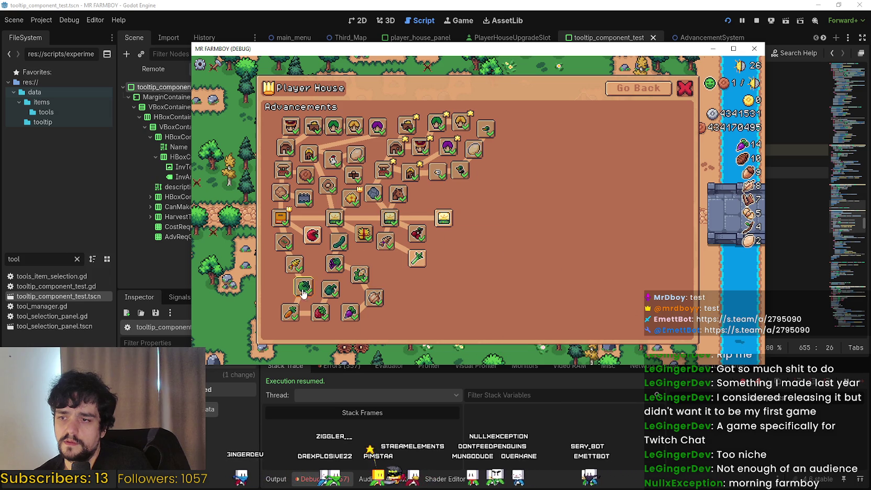
pyautogui.hotkey('alt', 'Tab')
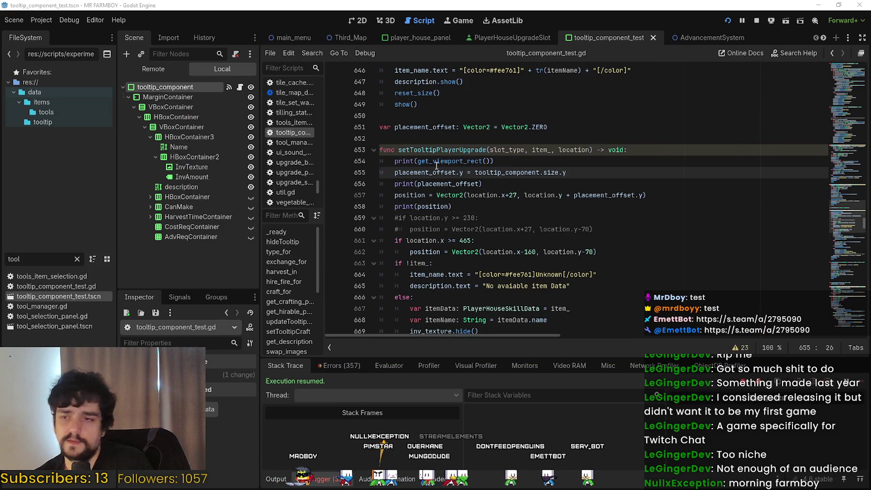
# Delete the ' + placement_offset.y' term from the tooltip position on line 657
pyautogui.click(582, 180)
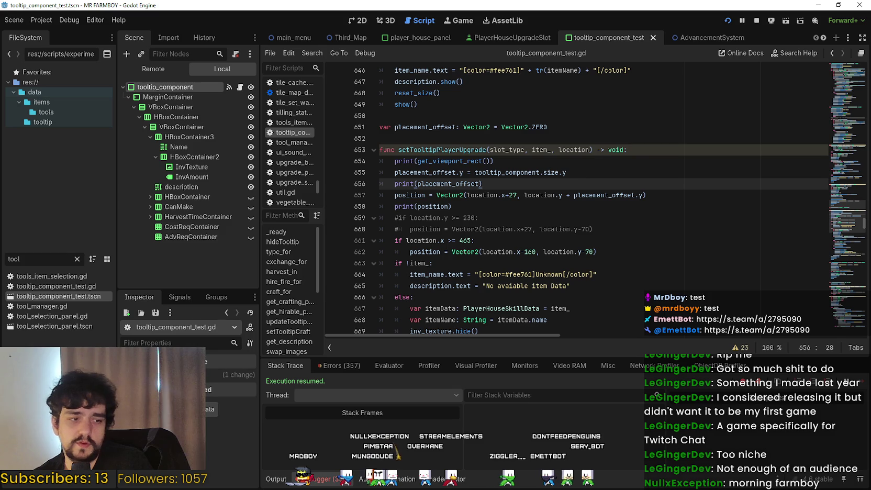
pyautogui.click(495, 172)
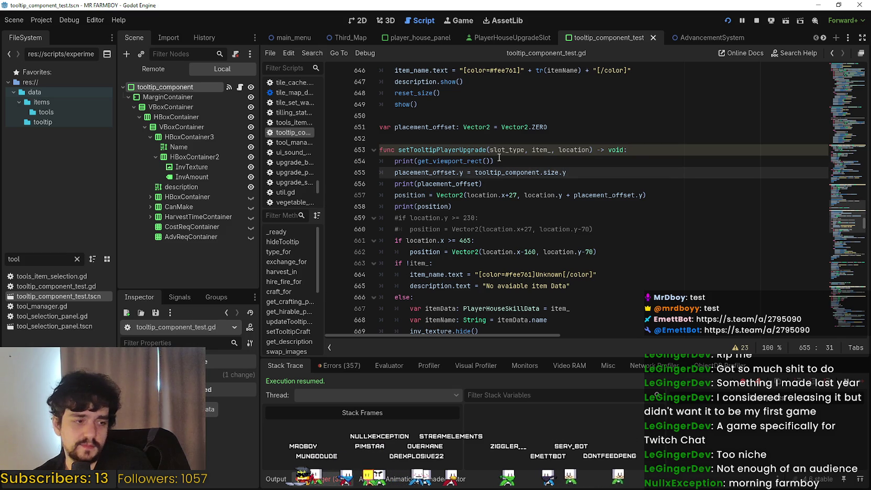
pyautogui.click(588, 195)
pyautogui.doubleClick(599, 195)
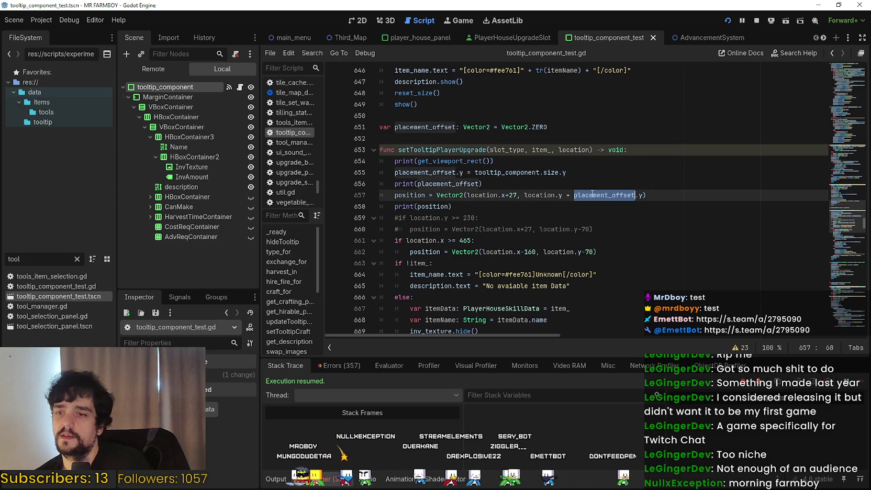
pyautogui.keyDown('shift'); pyautogui.click(564, 195); pyautogui.keyUp('shift')
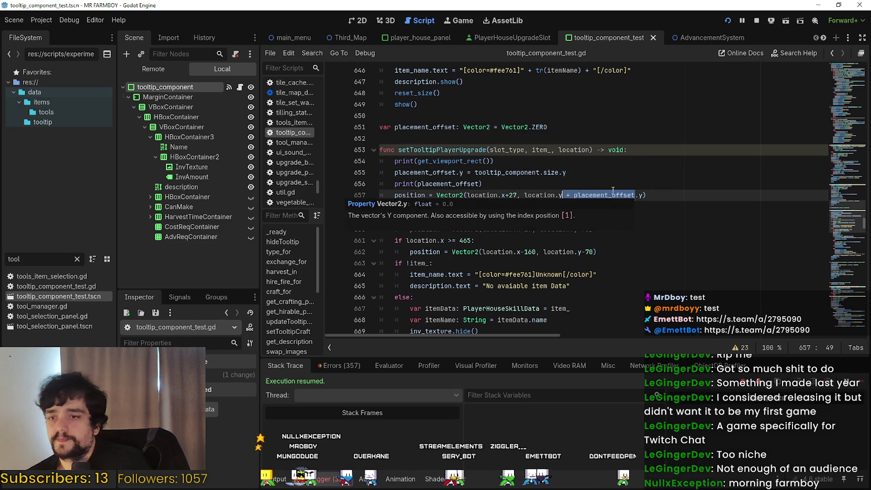
pyautogui.click(482, 184)
pyautogui.moveTo(642, 195); pyautogui.dragTo(562, 196)
pyautogui.press('BackSpace')
# Save, rerun the game and check the Island Expansion III tooltip on the Leek icon
pyautogui.click(564, 208)
pyautogui.hotkey('ctrl', 's')
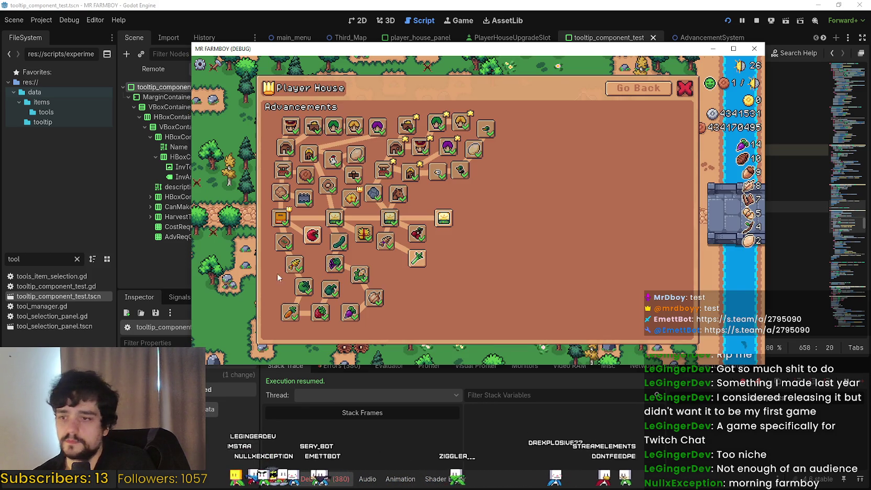
pyautogui.moveTo(417, 257)
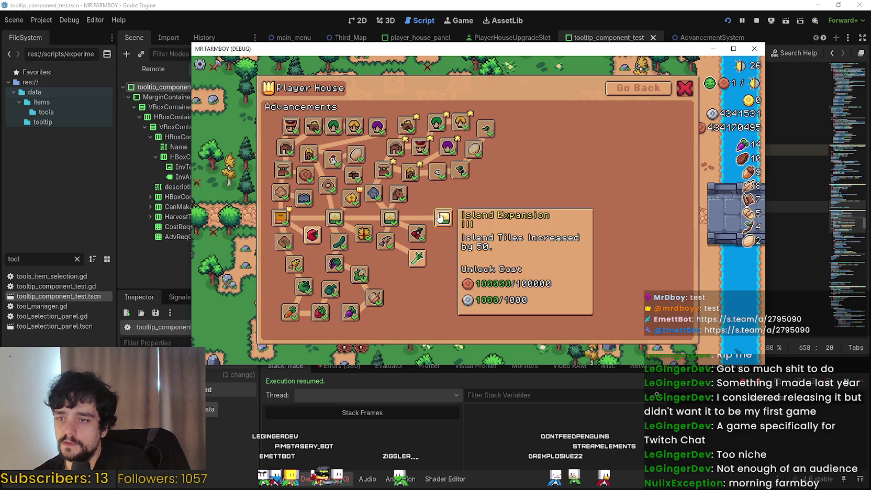
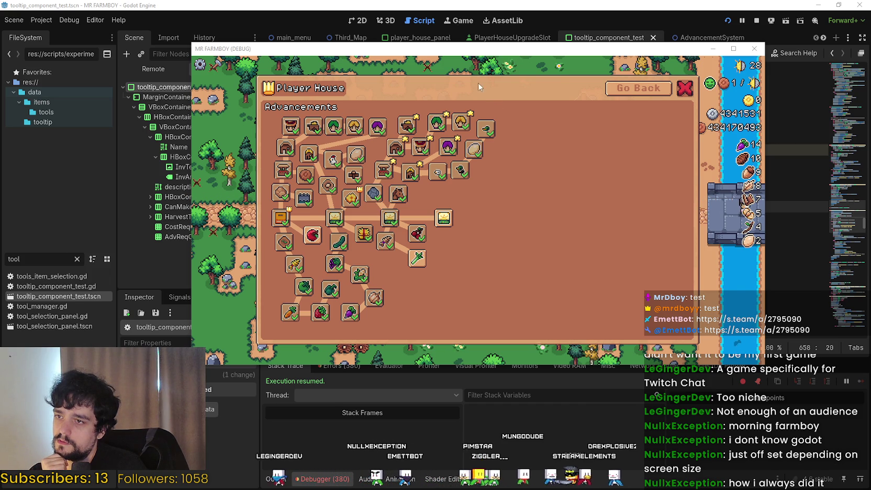
# Bring the editor in front of the game and switch to the 2D workspace
pyautogui.click(443, 9)
pyautogui.click(352, 22)
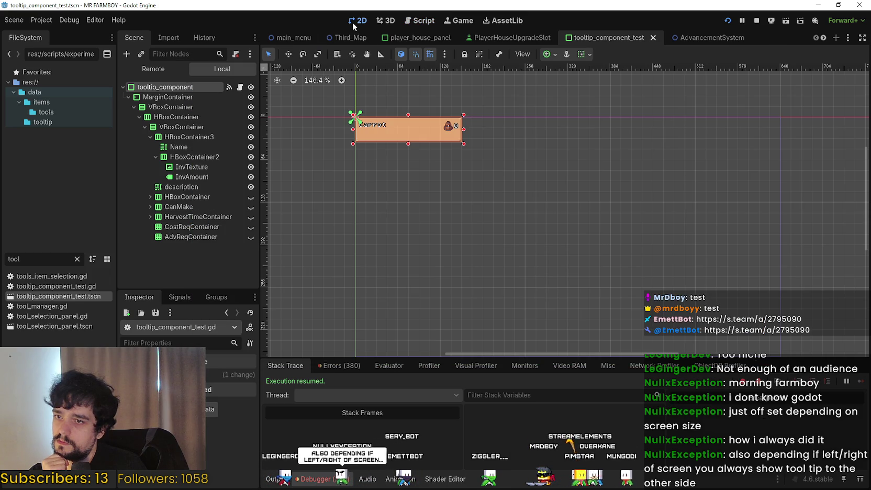
pyautogui.scroll(-3, 476, 246)
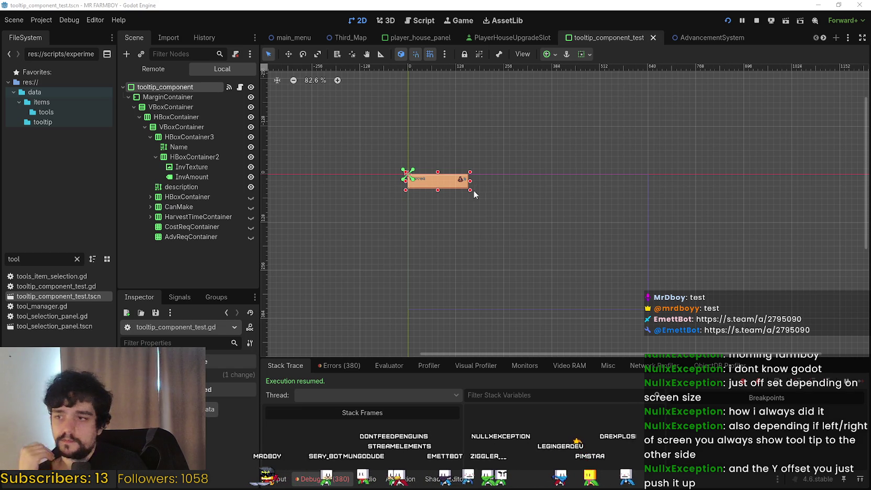
pyautogui.scroll(2, 406, 186)
# Select MarginContainer in the Scene dock and collapse its child nodes
pyautogui.click(193, 97)
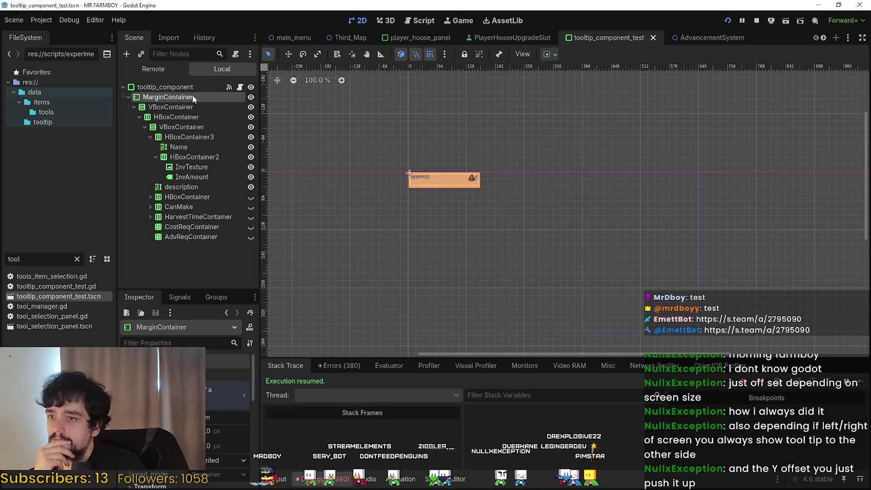
pyautogui.click(127, 97)
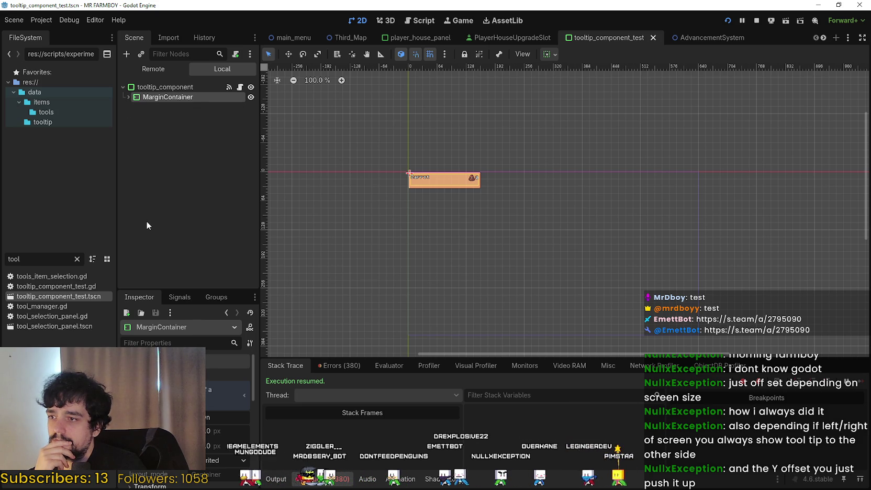
pyautogui.scroll(-1, 309, 219)
pyautogui.scroll(2, 309, 220)
pyautogui.click(129, 97)
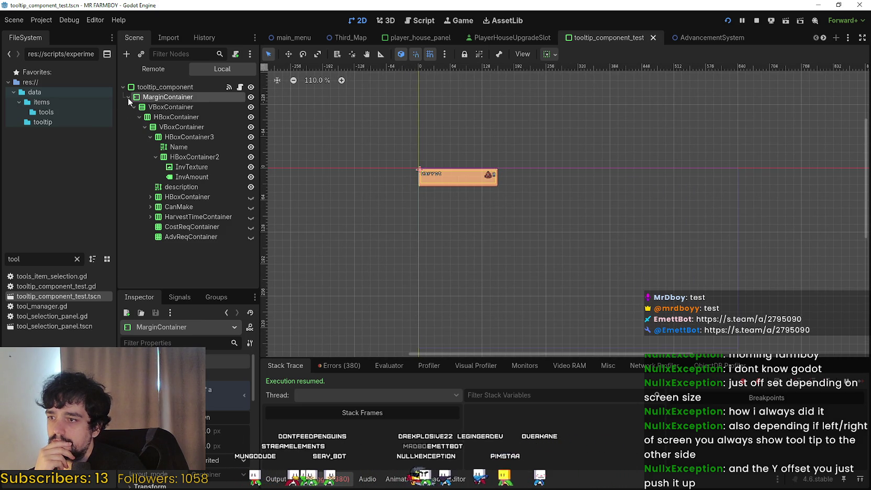
pyautogui.click(126, 97)
# Select the tooltip_component root, then MarginContainer, and switch to the Third_Map scene
pyautogui.click(166, 87)
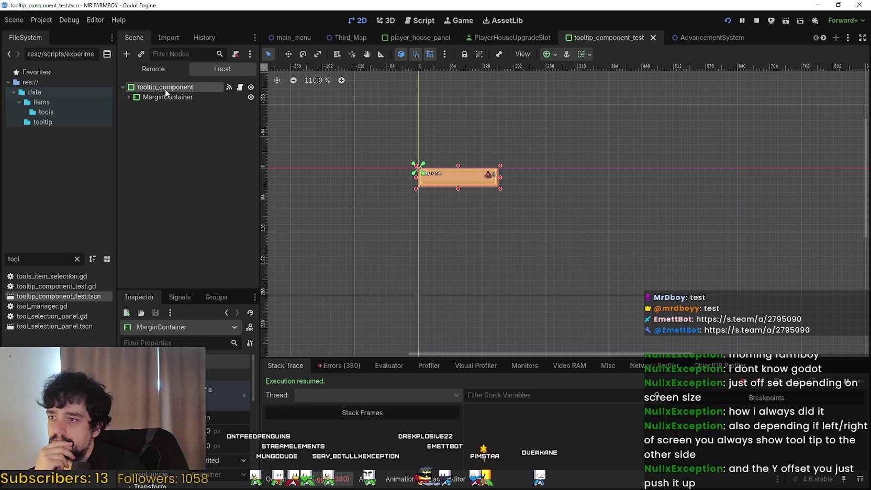
pyautogui.scroll(6, 471, 198)
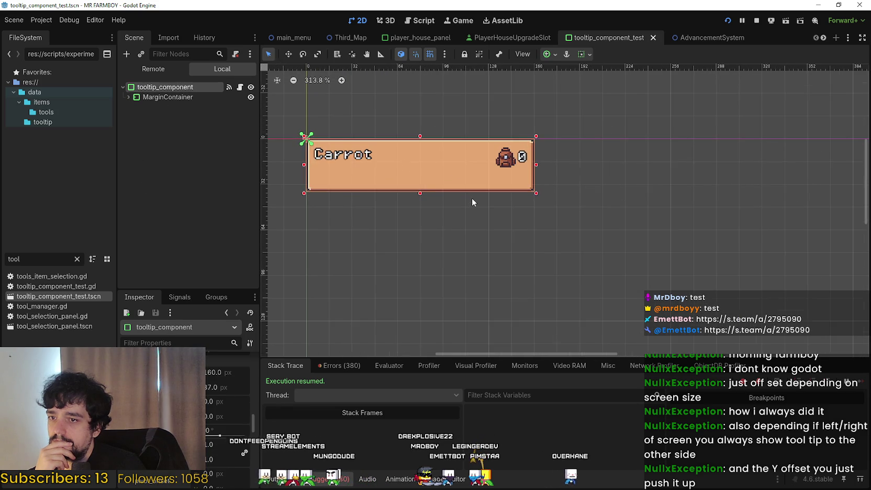
pyautogui.scroll(-8, 472, 196)
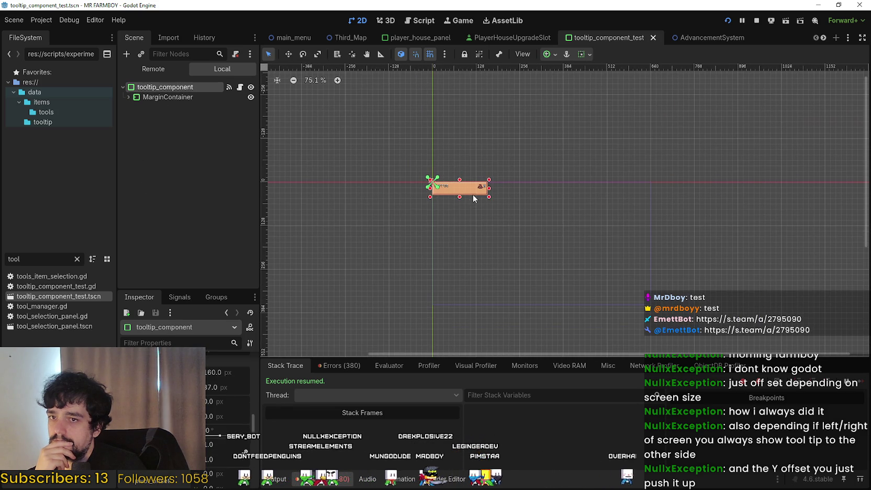
pyautogui.click(161, 98)
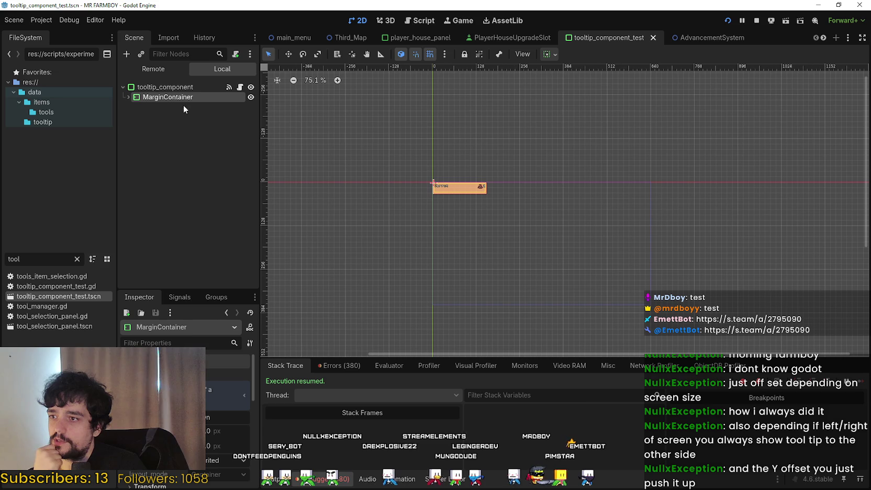
pyautogui.scroll(-2, 623, 294)
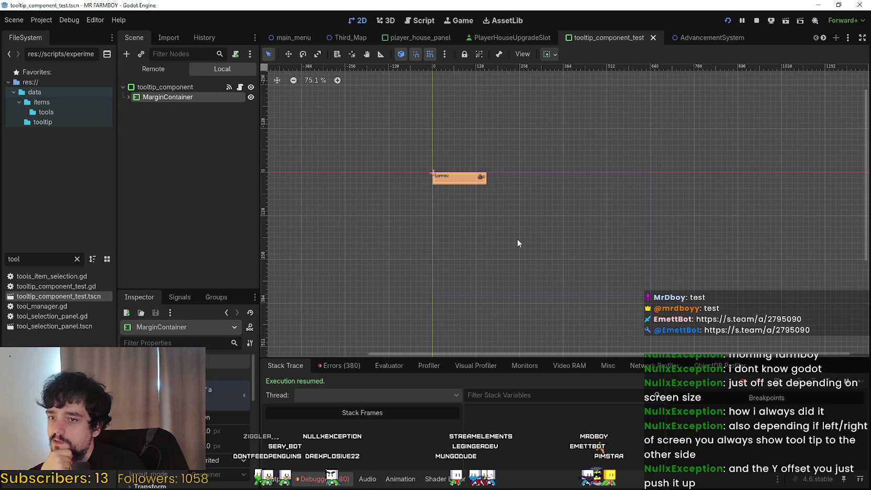
pyautogui.scroll(-2, 544, 225)
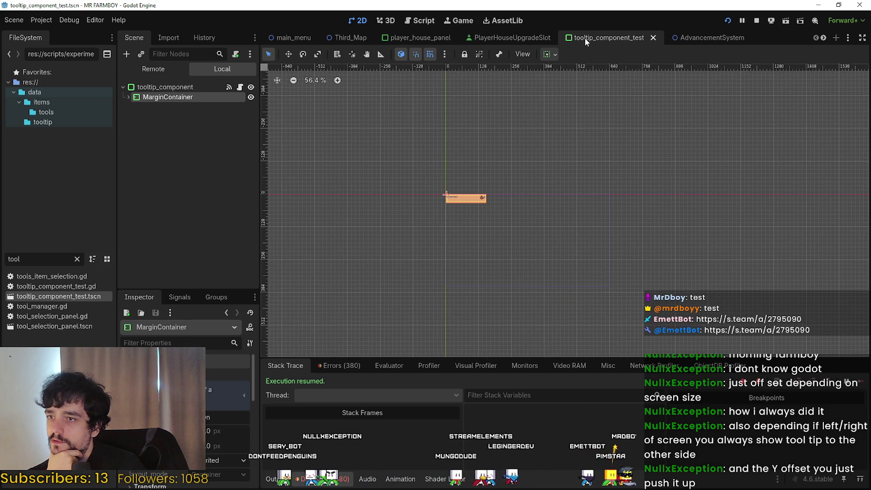
pyautogui.moveTo(583, 38)
pyautogui.mouseDown()
pyautogui.moveTo(502, 29)
pyautogui.moveTo(351, 35)
pyautogui.moveTo(225, 214)
pyautogui.mouseUp()
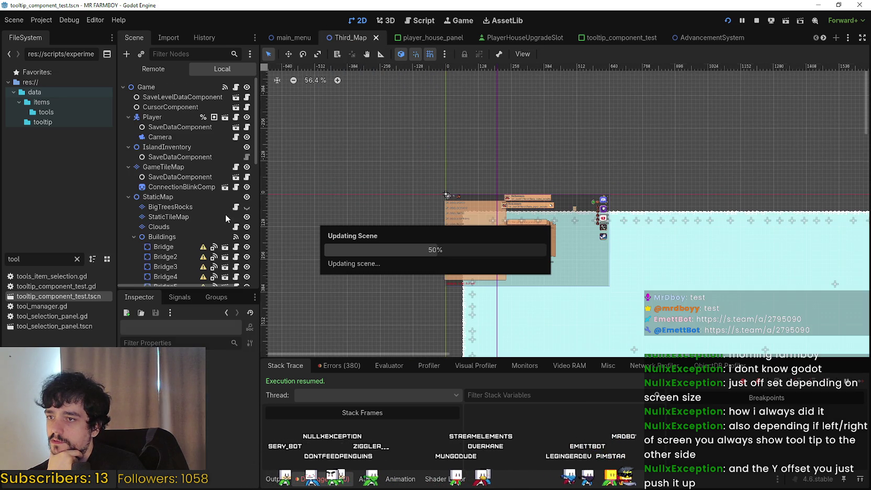
pyautogui.scroll(-10, 189, 248)
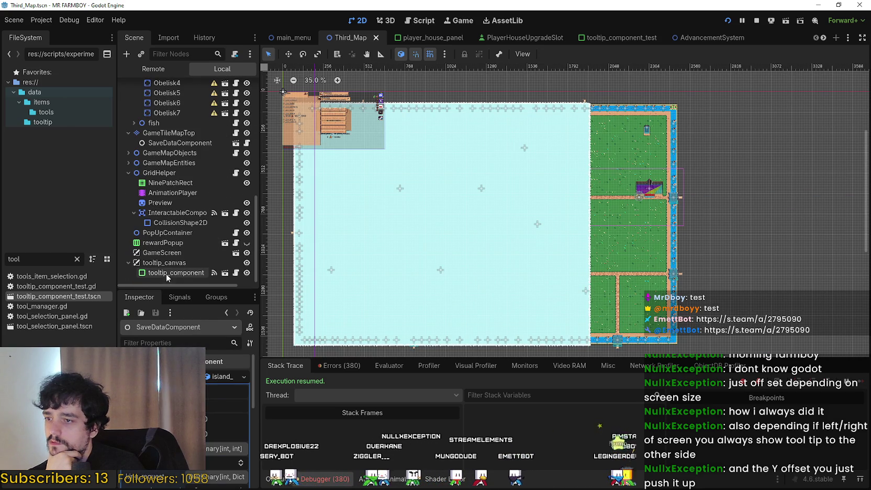
pyautogui.click(166, 273)
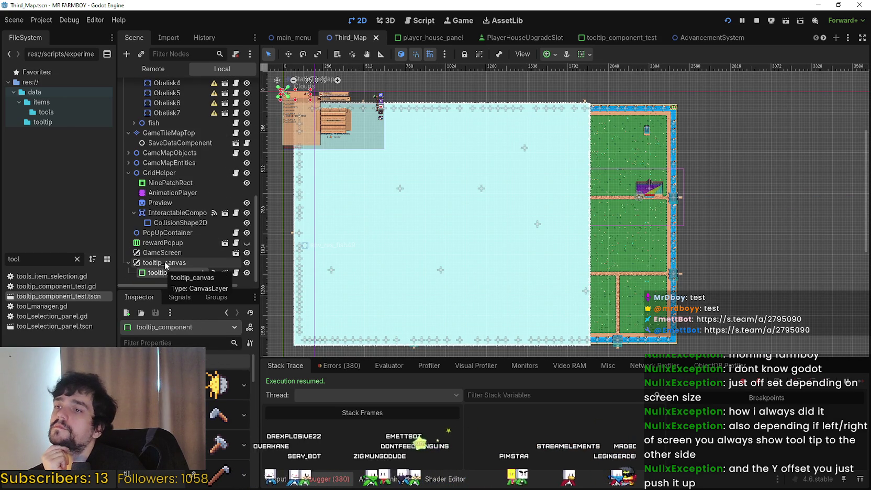
pyautogui.click(165, 264)
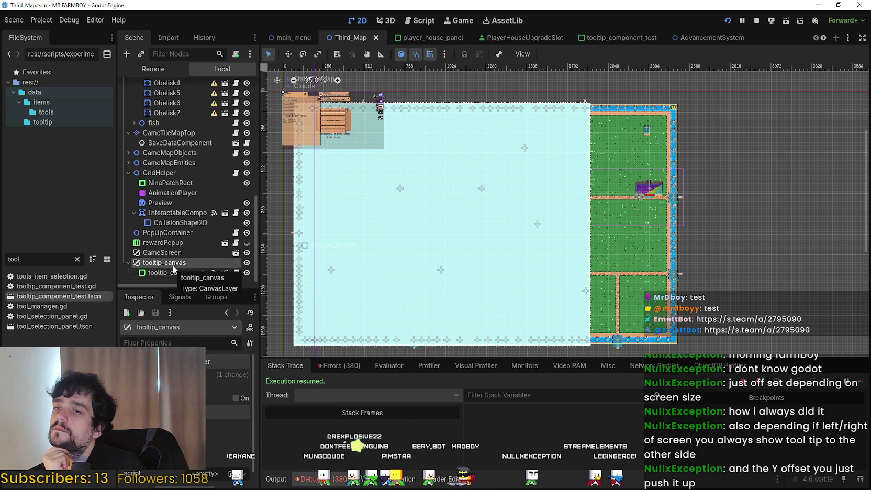
pyautogui.scroll(5, 184, 244)
pyautogui.scroll(2, 183, 241)
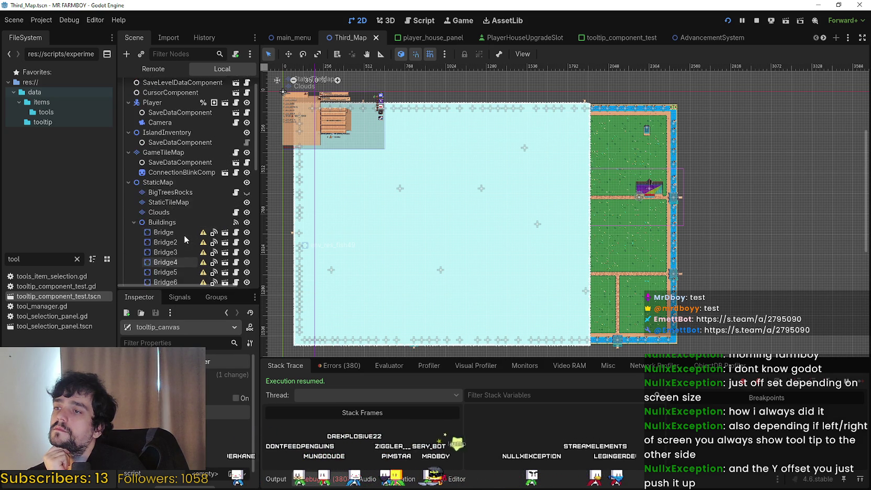
pyautogui.click(180, 135)
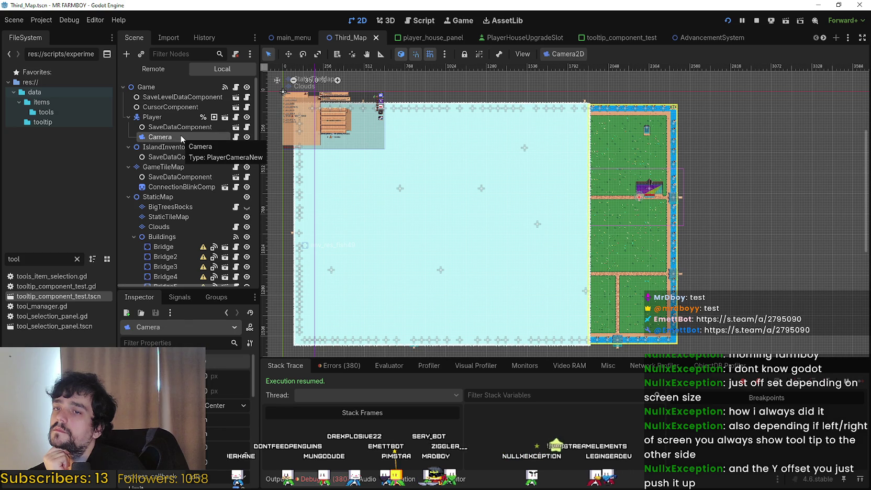
pyautogui.scroll(5, 665, 208)
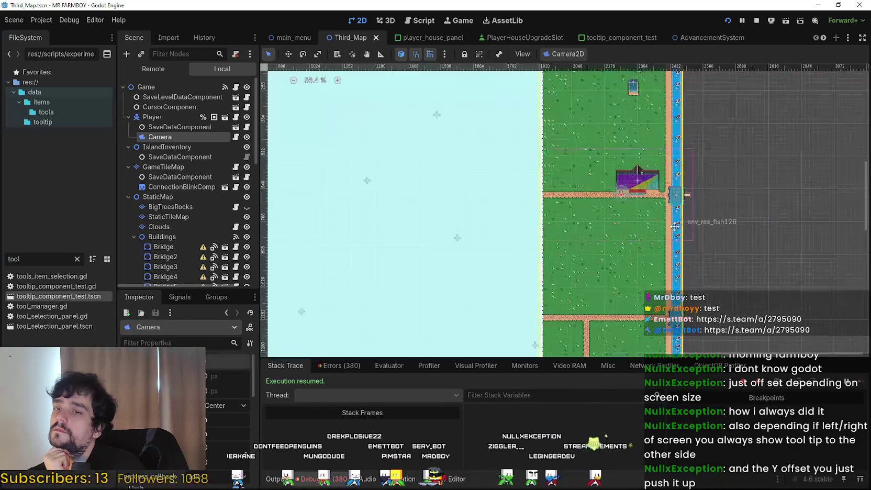
pyautogui.scroll(3, 663, 208)
pyautogui.scroll(-3, 660, 205)
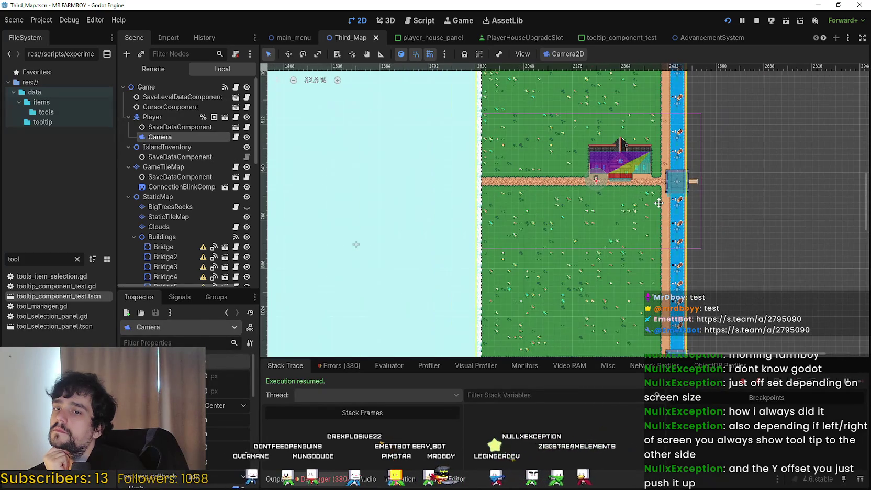
pyautogui.scroll(2, 658, 203)
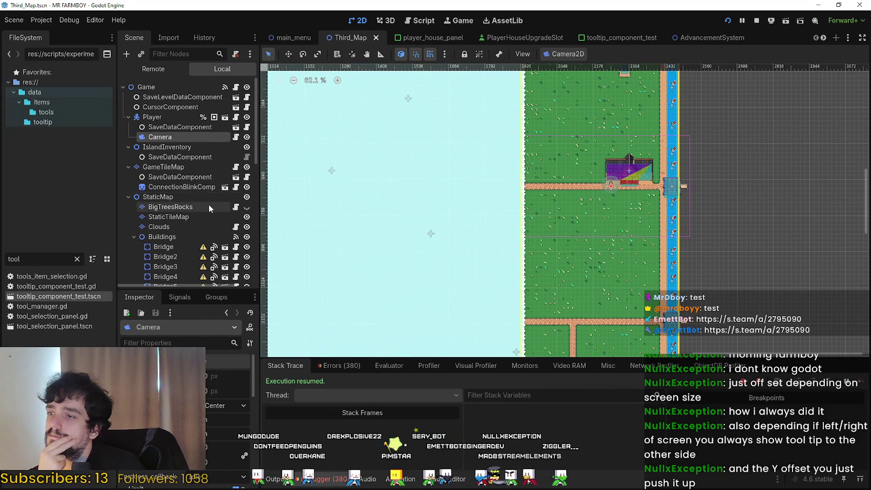
pyautogui.scroll(-5, 214, 210)
pyautogui.scroll(-5, 215, 209)
pyautogui.click(183, 252)
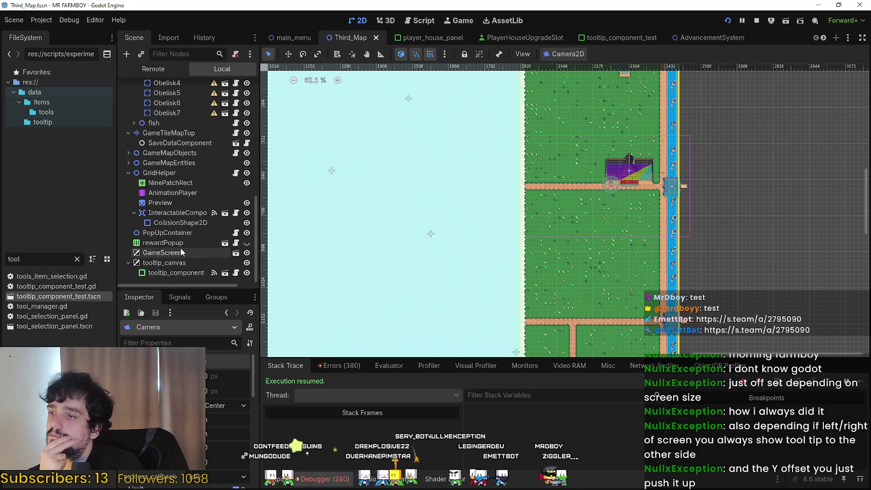
pyautogui.scroll(-5, 606, 240)
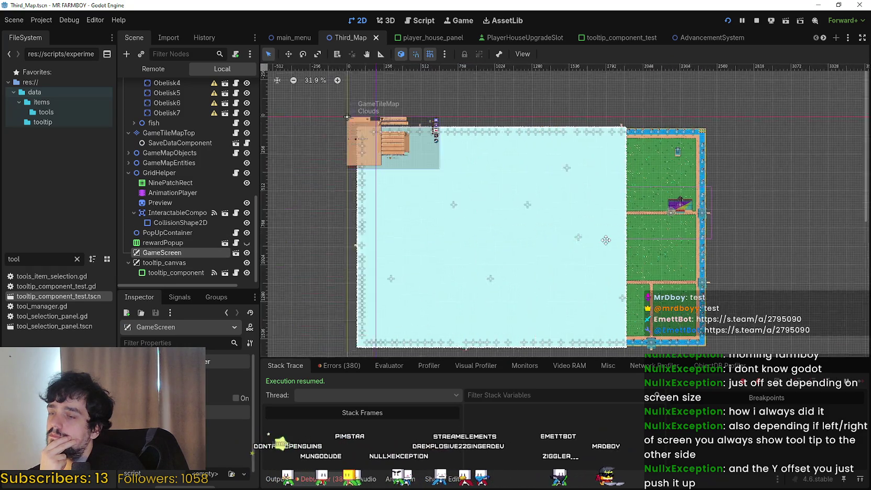
pyautogui.hscroll(1, 606, 240)
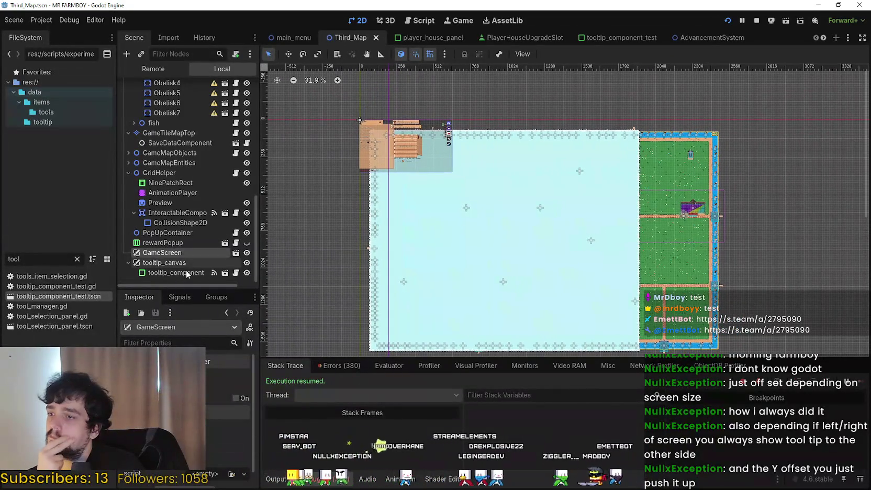
pyautogui.click(172, 272)
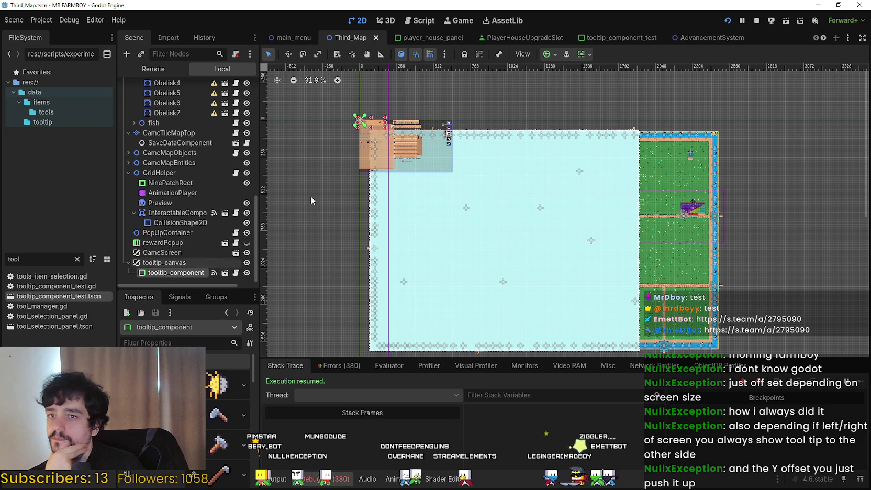
pyautogui.click(225, 273)
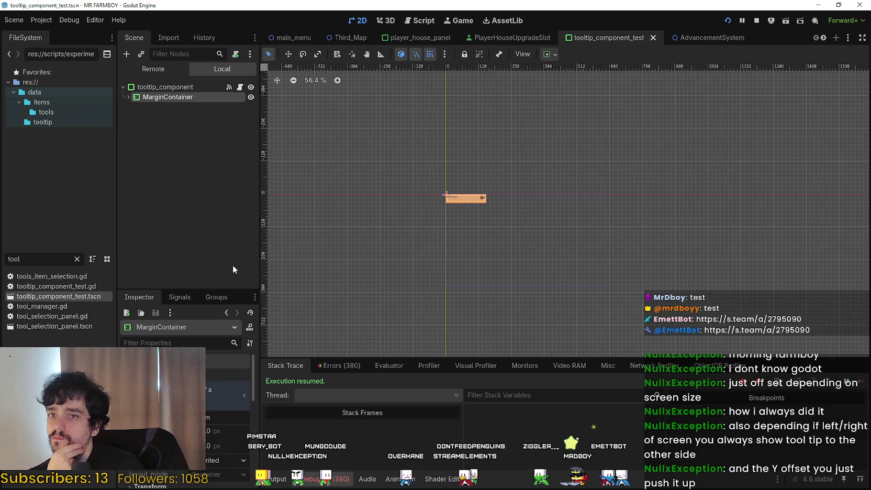
# Select the tooltip_component root and open the tooltip_component_test.gd script
pyautogui.scroll(5, 486, 179)
pyautogui.scroll(2, 443, 236)
pyautogui.scroll(-2, 415, 219)
pyautogui.click(183, 91)
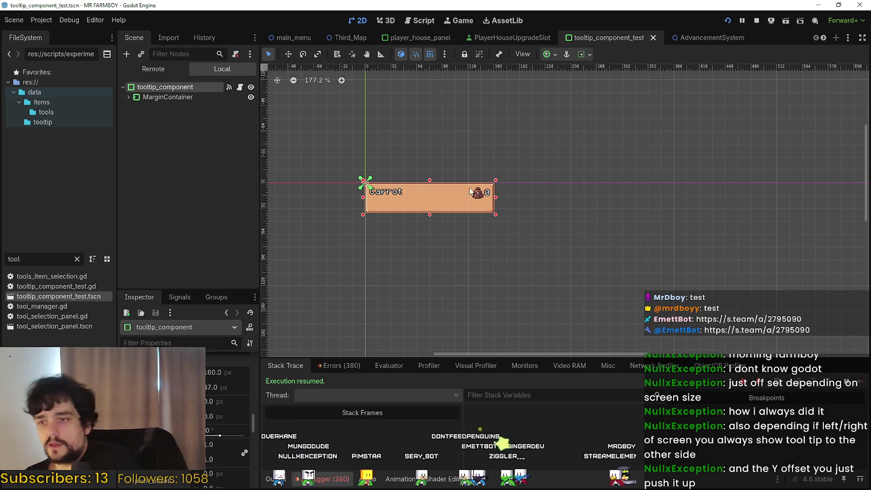
pyautogui.hotkey('ctrl', 'F3')
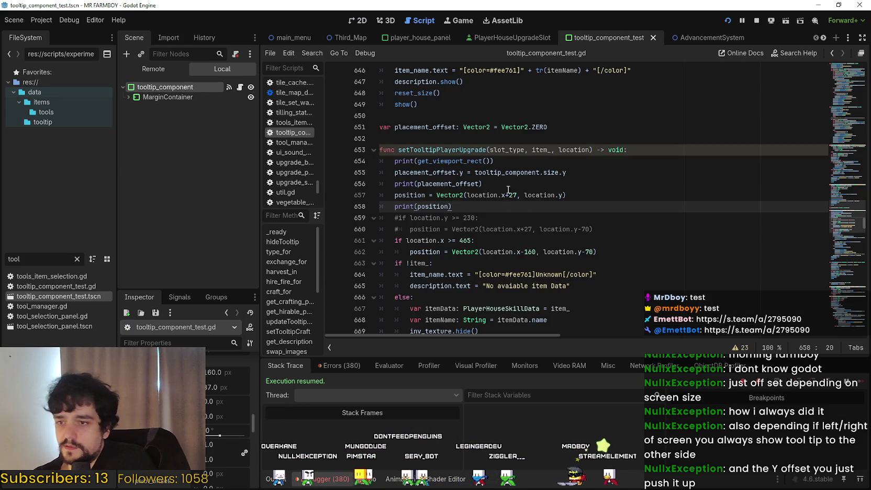
# Highlight the print(get_viewport_rect()) line and mark the 360.0 height in the Output log
pyautogui.moveTo(501, 162); pyautogui.dragTo(394, 160)
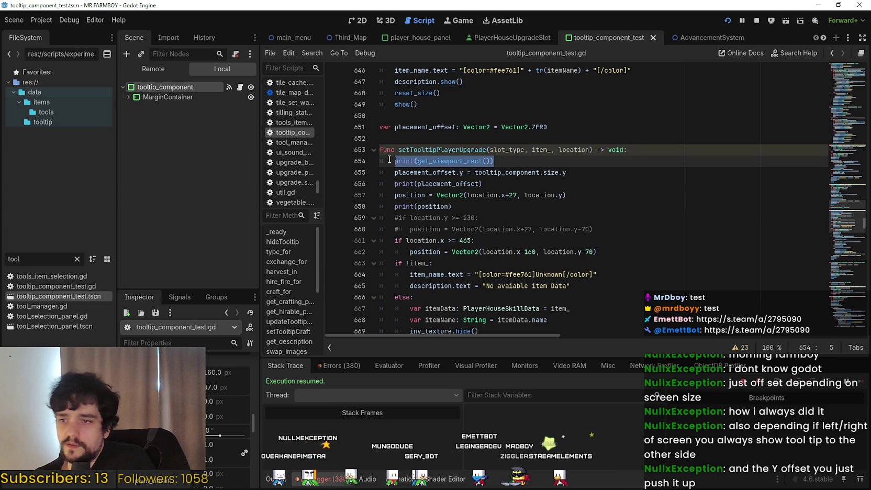
pyautogui.click(272, 479)
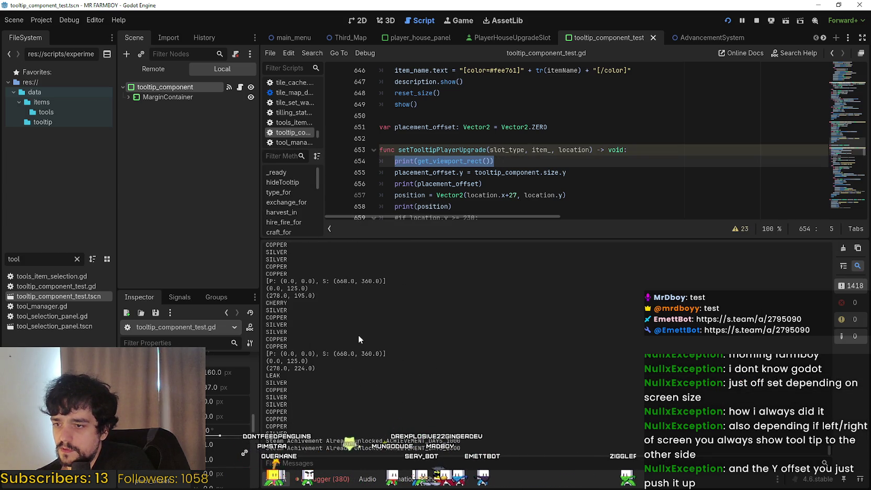
pyautogui.moveTo(361, 281); pyautogui.dragTo(378, 281)
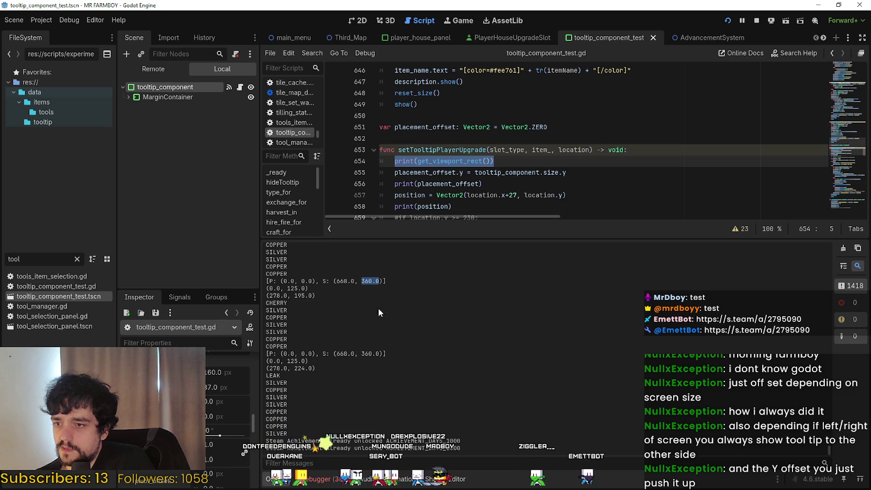
pyautogui.scroll(-3, 408, 367)
pyautogui.scroll(3, 401, 377)
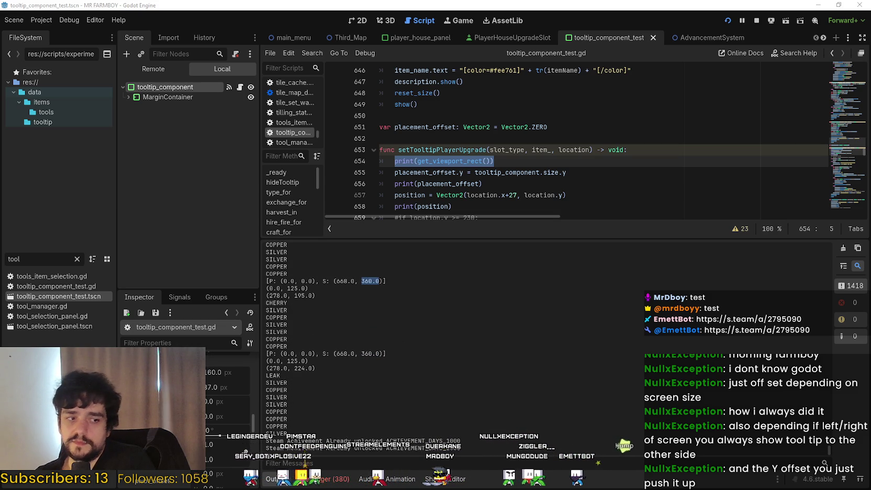
pyautogui.hotkey('alt', 'Tab')
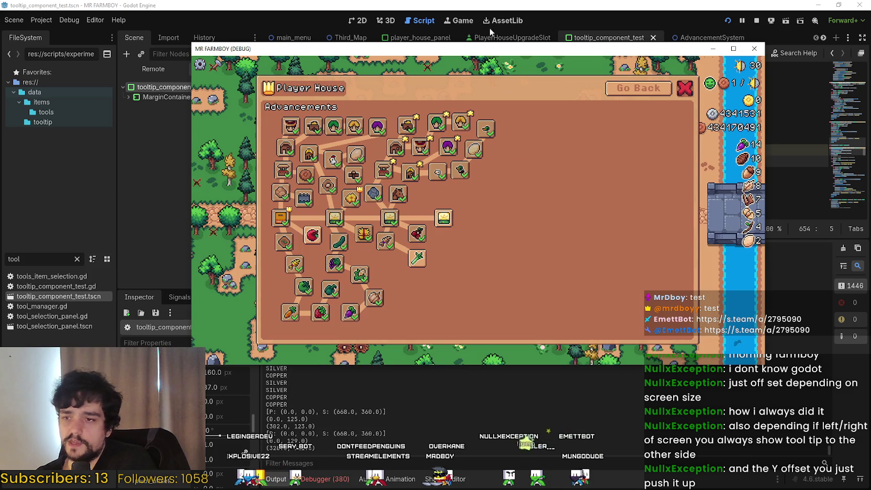
# Move the game window up-right, make it narrower and taller, and check the Leek tooltip
pyautogui.moveTo(422, 49); pyautogui.dragTo(464, 7)
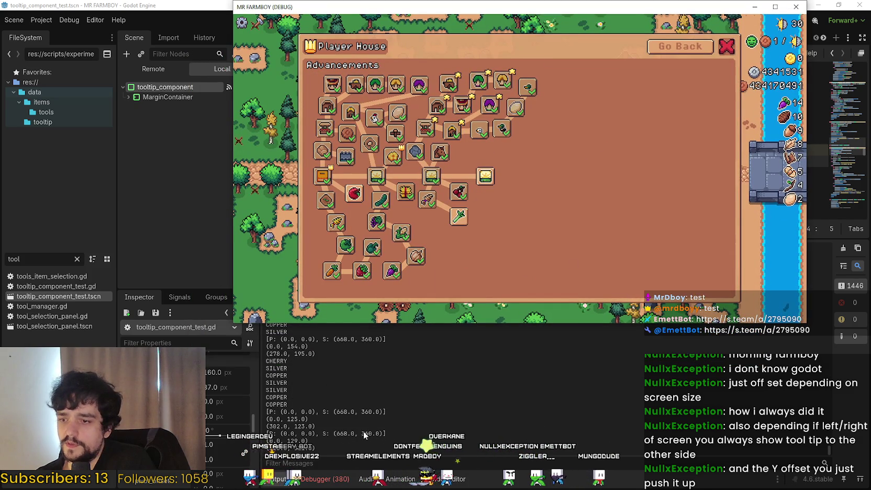
pyautogui.moveTo(465, 217)
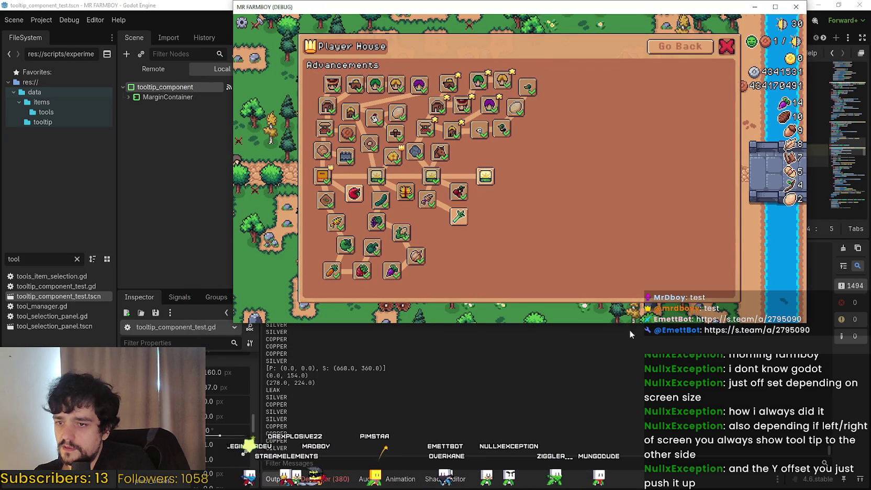
pyautogui.moveTo(806, 323)
pyautogui.mouseDown()
pyautogui.moveTo(754, 360)
pyautogui.moveTo(744, 356)
pyautogui.mouseUp()
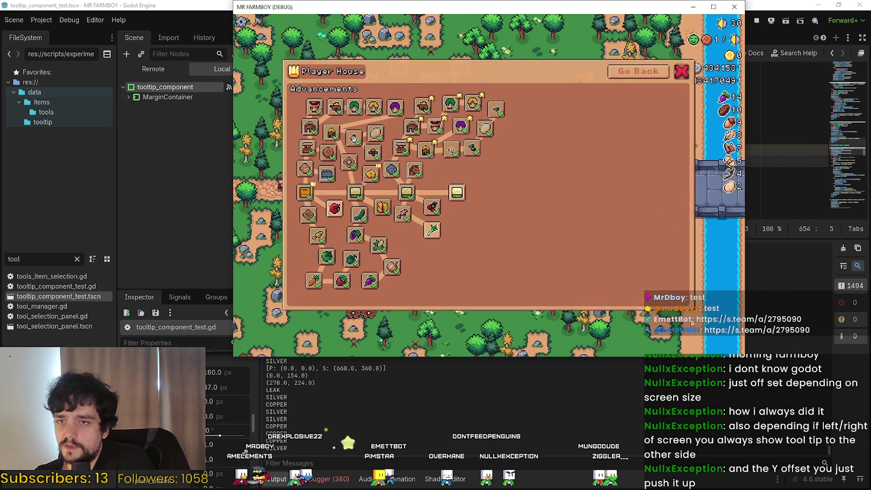
pyautogui.moveTo(441, 236)
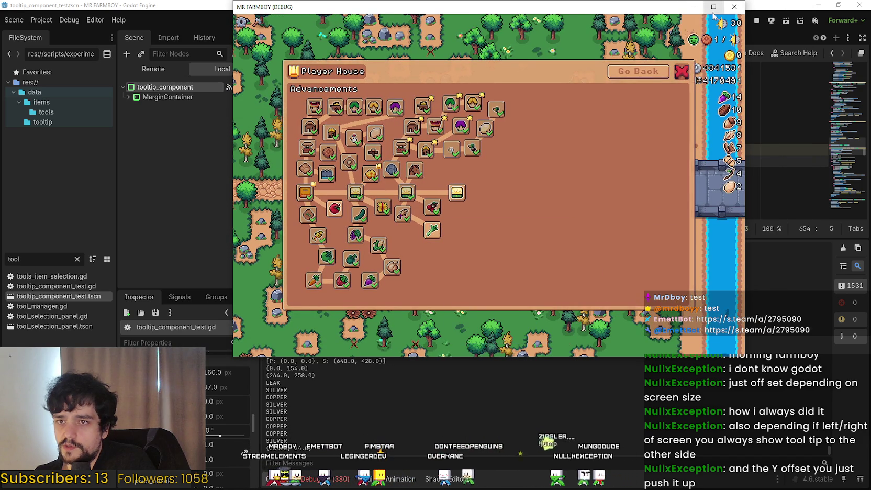
# Minimize and restore the game window, recheck the Leek tooltip, then return to the script
pyautogui.click(693, 6)
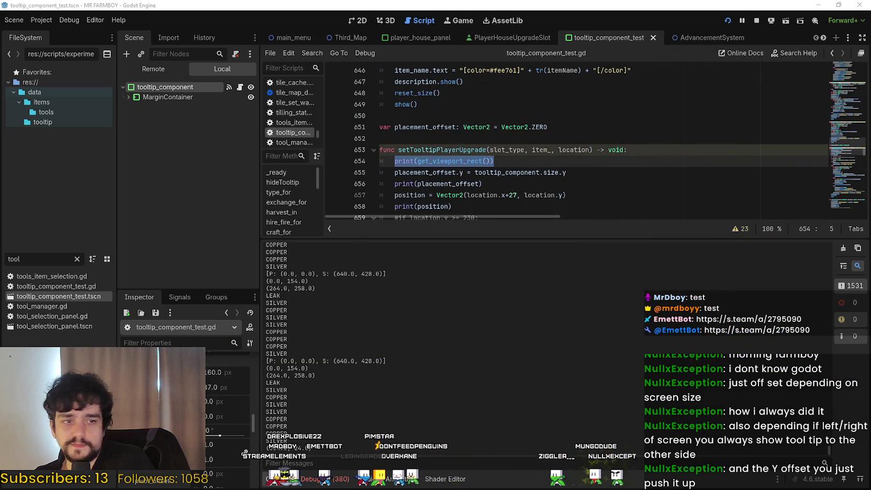
pyautogui.hotkey('alt', 'Tab')
pyautogui.moveTo(418, 266)
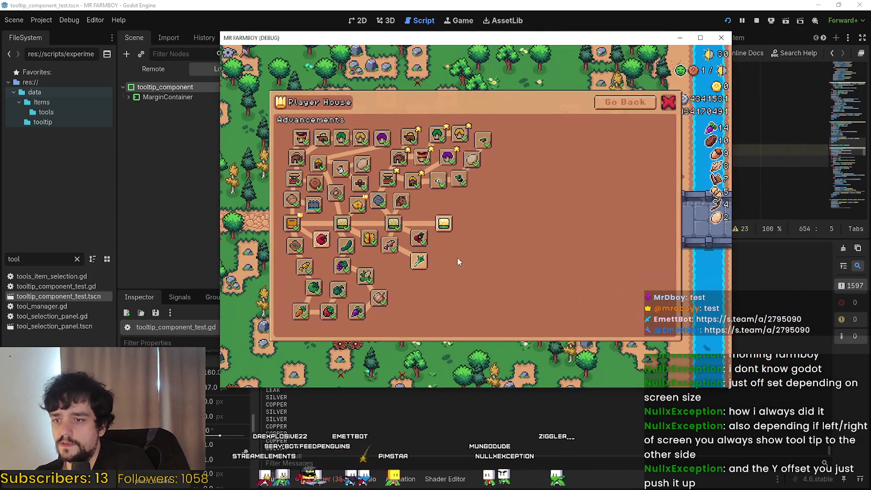
pyautogui.hotkey('alt', 'Tab')
pyautogui.click(578, 161)
pyautogui.scroll(-1, 492, 172)
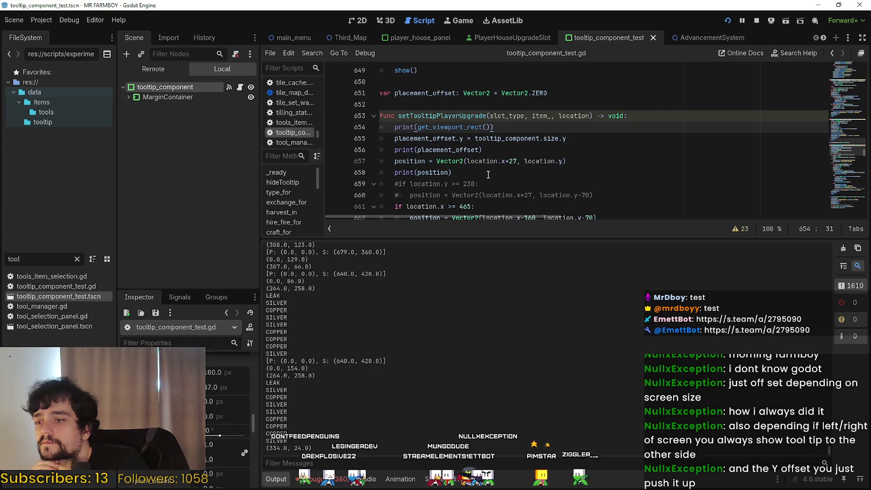
pyautogui.moveTo(474, 139); pyautogui.dragTo(600, 139)
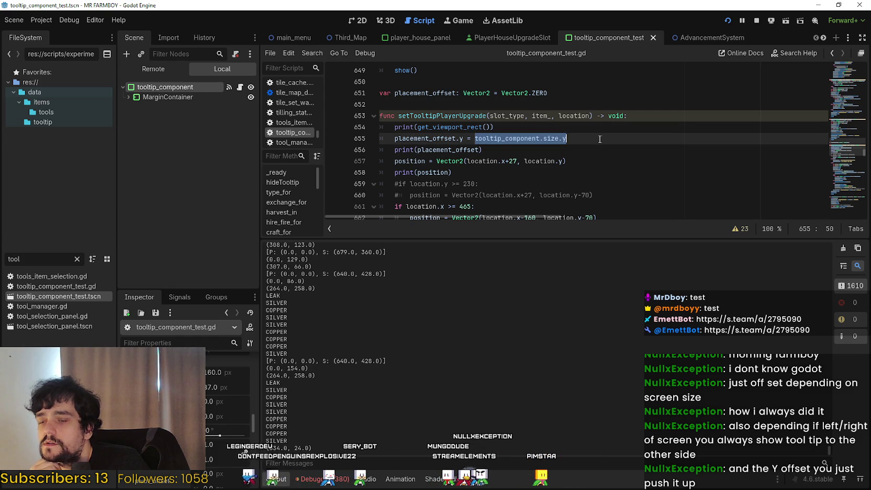
pyautogui.moveTo(473, 140); pyautogui.dragTo(605, 142)
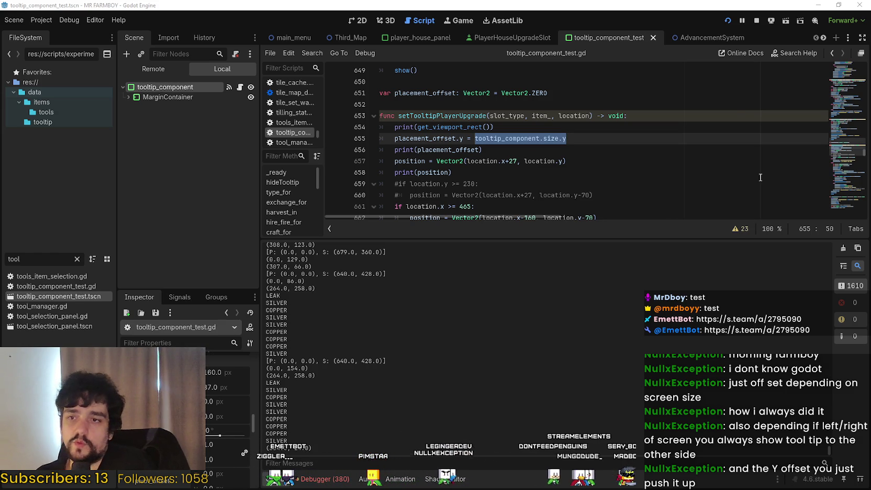
pyautogui.hotkey('alt', 'Tab')
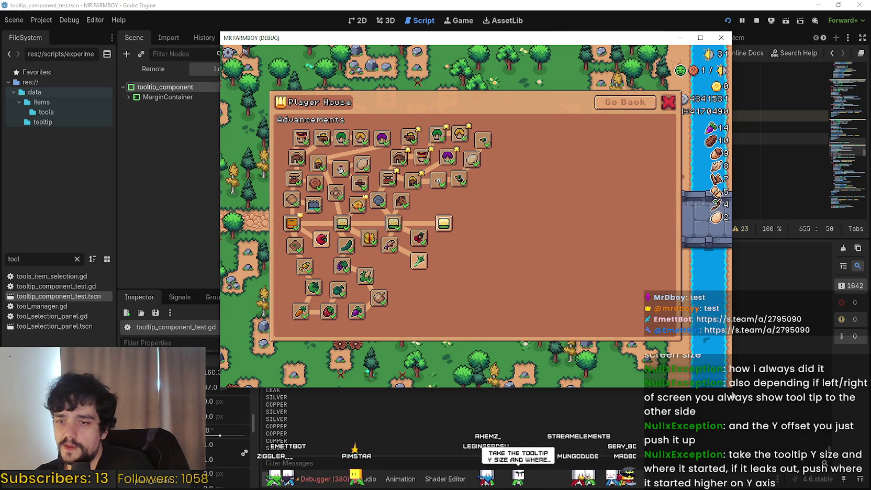
# Make the game window wider and shorter, shift it right, and check the Leek tooltip
pyautogui.moveTo(731, 388); pyautogui.dragTo(767, 348)
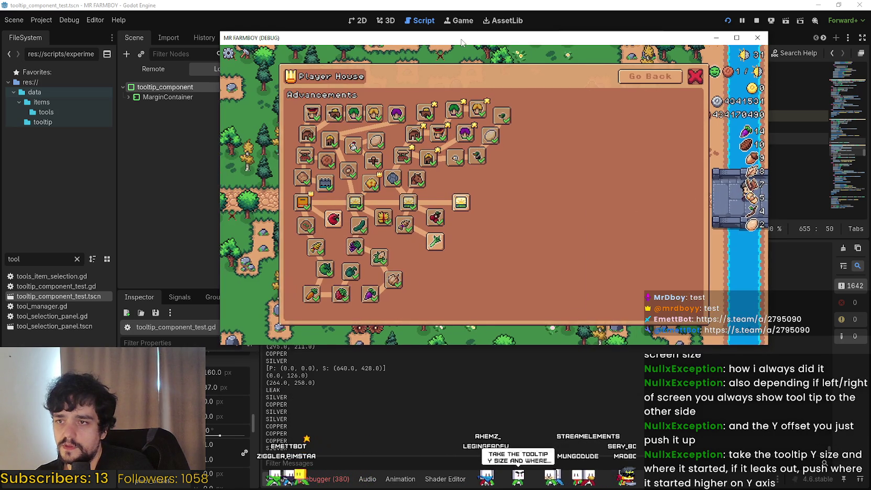
pyautogui.moveTo(471, 37); pyautogui.dragTo(537, 14)
pyautogui.moveTo(517, 215)
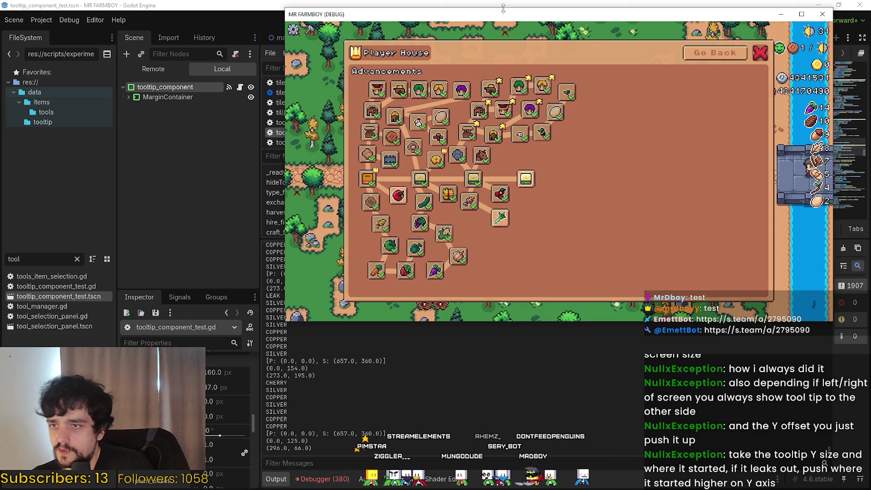
pyautogui.moveTo(523, 14); pyautogui.dragTo(553, 9)
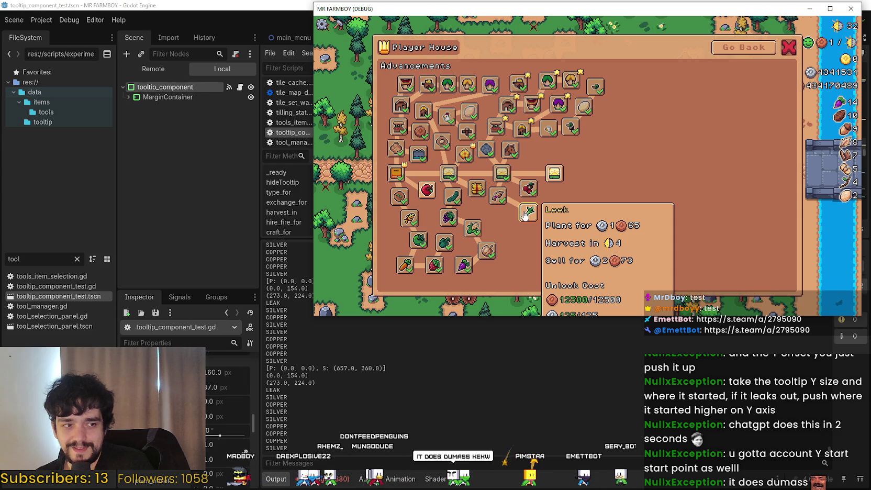
pyautogui.click(487, 2)
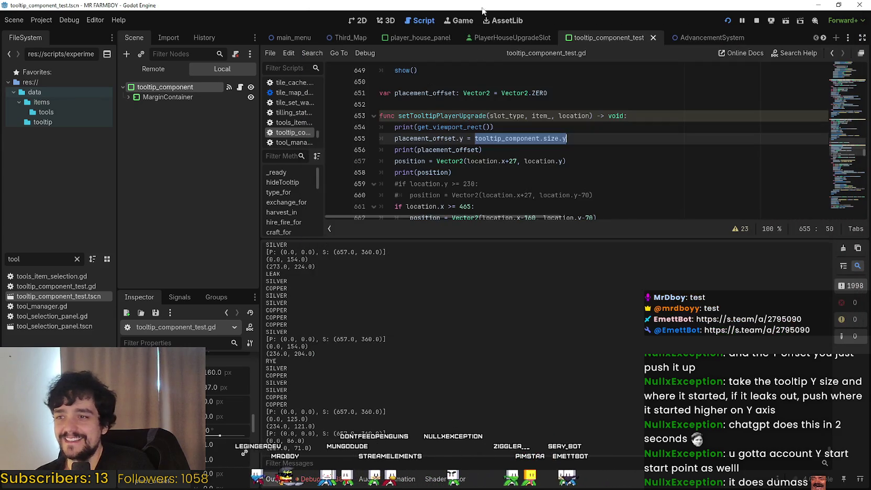
# Insert a print(location) line after line 654 and save the script
pyautogui.press('Right')
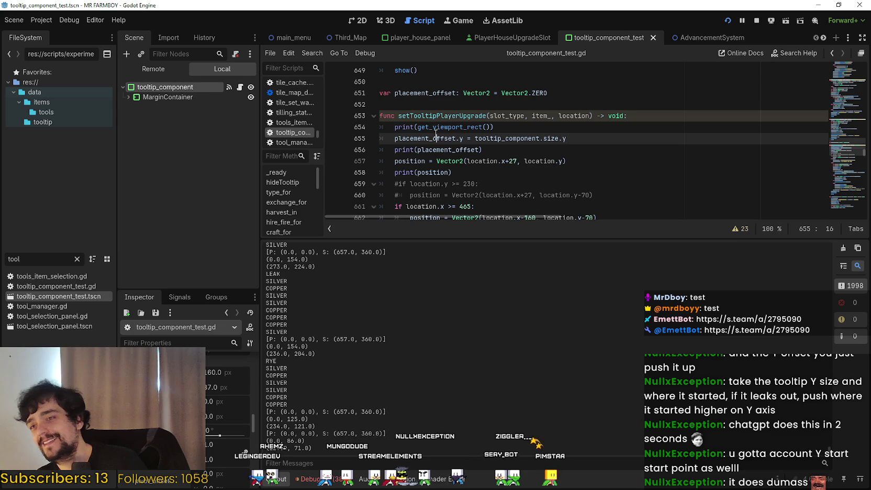
pyautogui.click(574, 115)
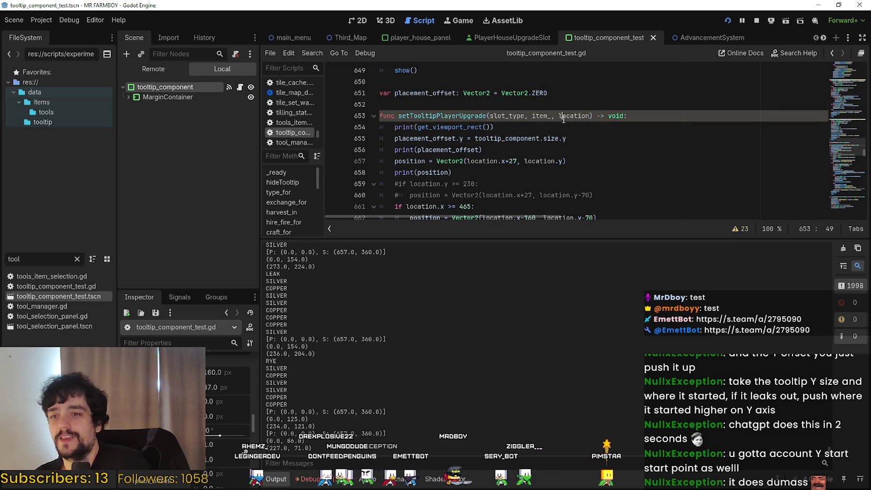
pyautogui.doubleClick(563, 116)
pyautogui.click(532, 128)
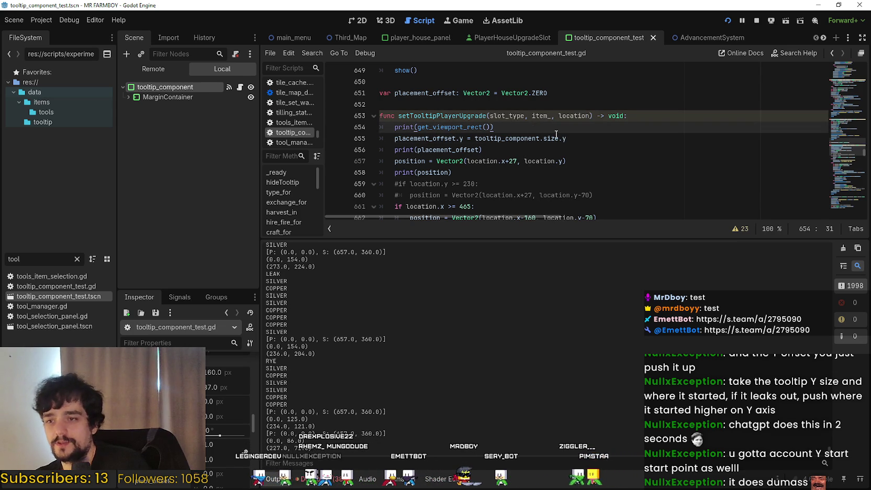
pyautogui.moveTo(556, 135)
pyautogui.press('Return')
pyautogui.write('print(')
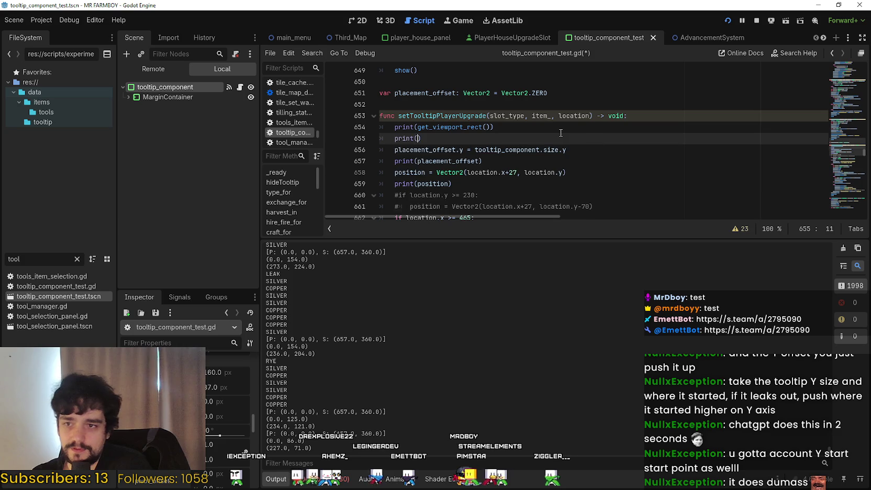
pyautogui.write('location')
pyautogui.hotkey('ctrl', 's')
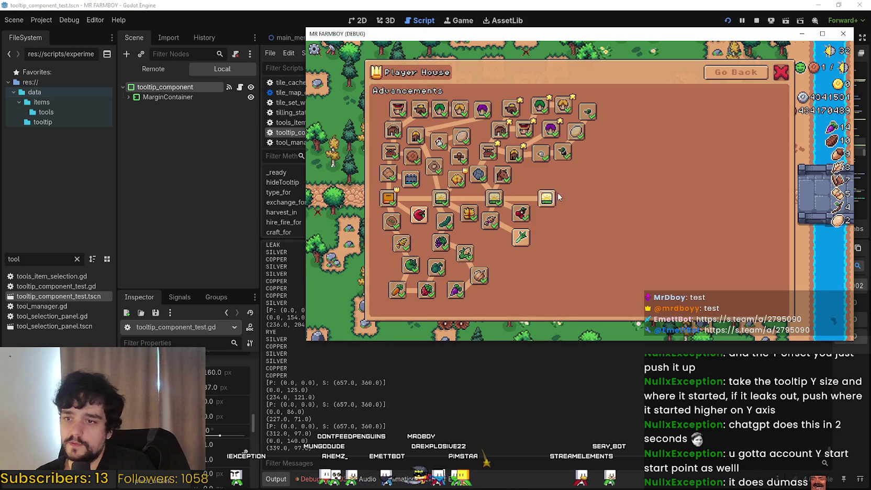
# Hover the Leek icon to log its location (246.0, 224.0), then return to the script
pyautogui.moveTo(523, 237)
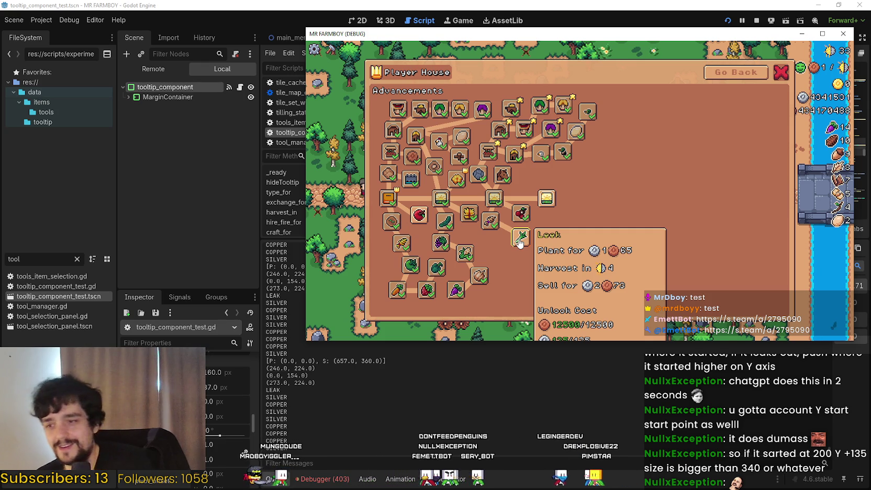
pyautogui.hotkey('alt', 'Tab')
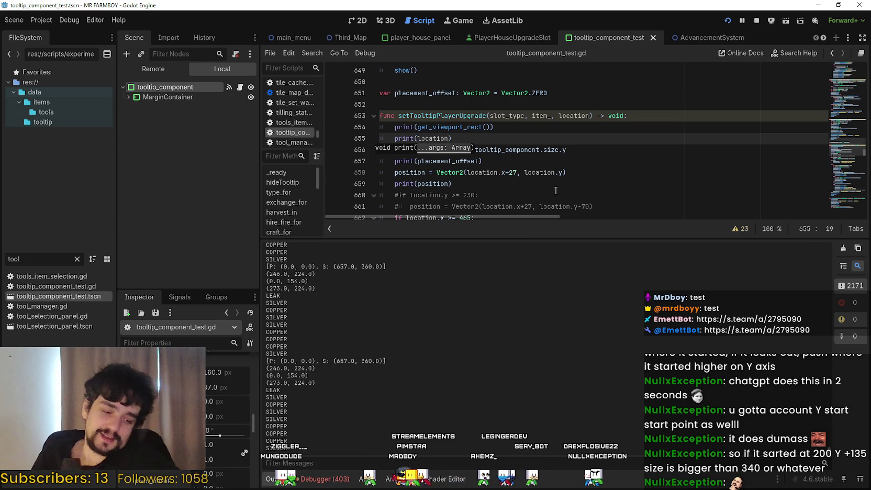
# Uncomment the location.y >= 230 bottom-edge check on line 660 and its position line
pyautogui.press('Down')
pyautogui.press('Down')
pyautogui.press('End')
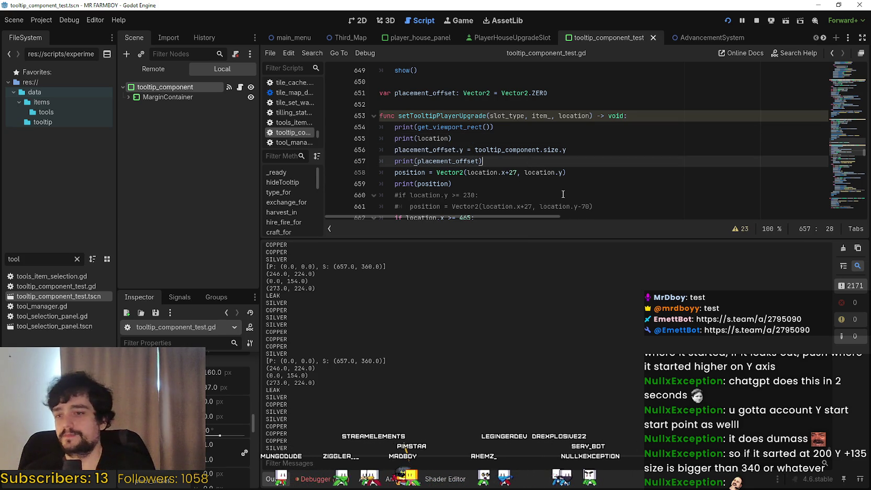
pyautogui.scroll(-1, 551, 171)
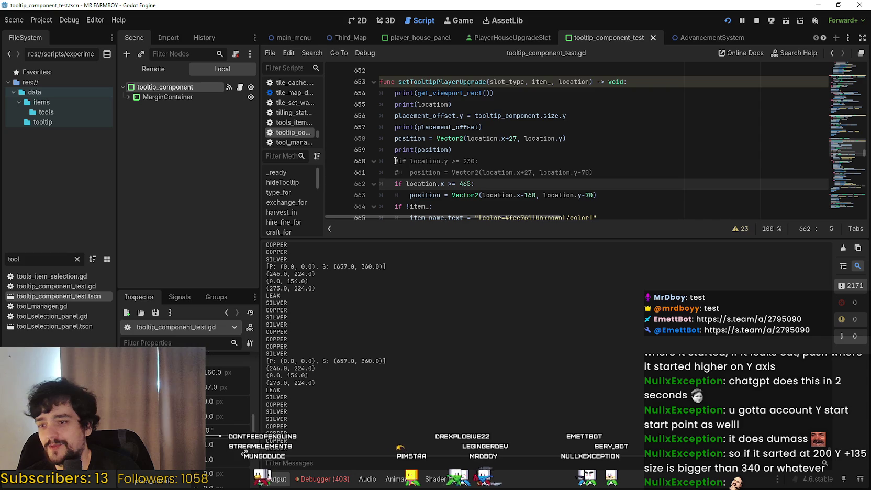
pyautogui.click(399, 160)
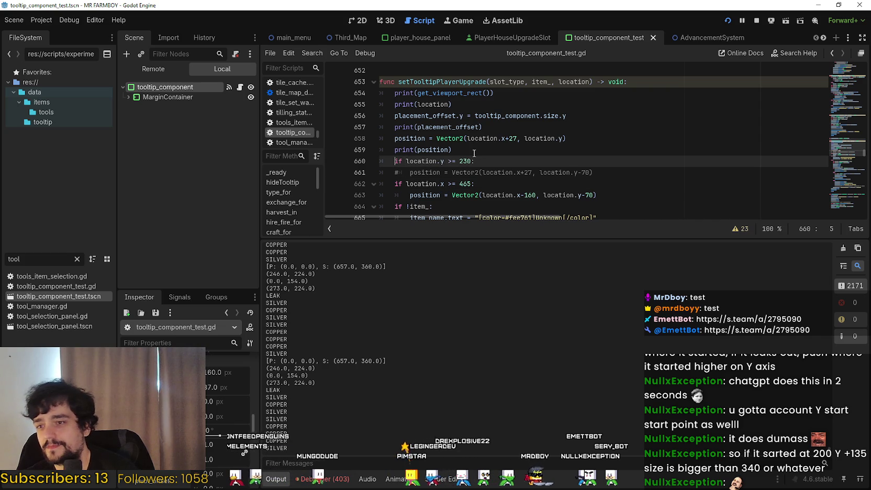
pyautogui.press('Down')
pyautogui.press('Delete')
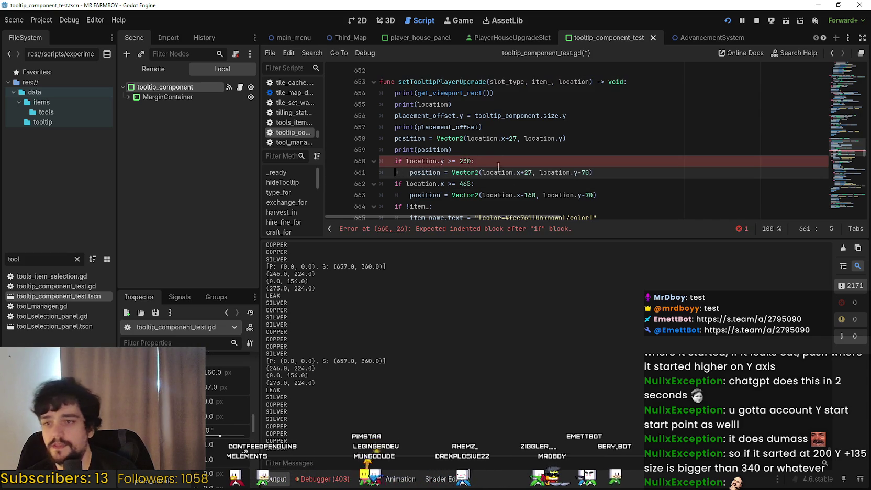
# Change line 660's condition to location.y + placement_offset.y with threshold 360, and save
pyautogui.doubleClick(464, 160)
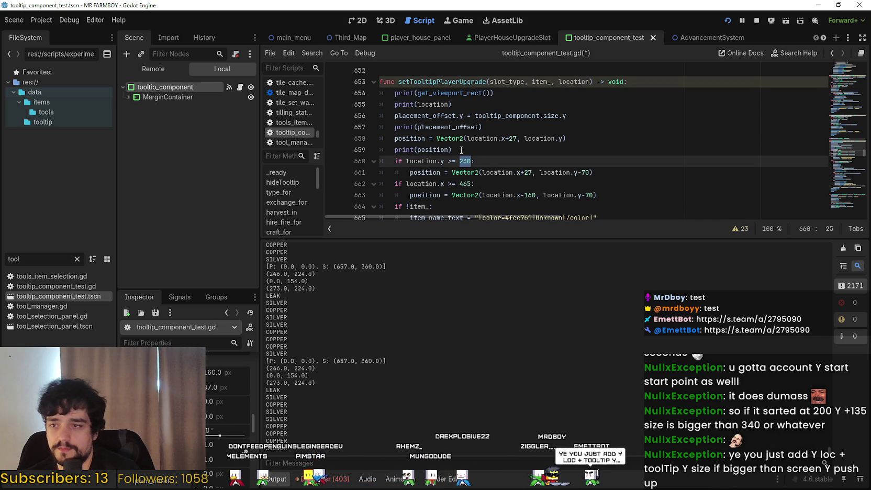
pyautogui.moveTo(406, 161); pyautogui.dragTo(445, 161)
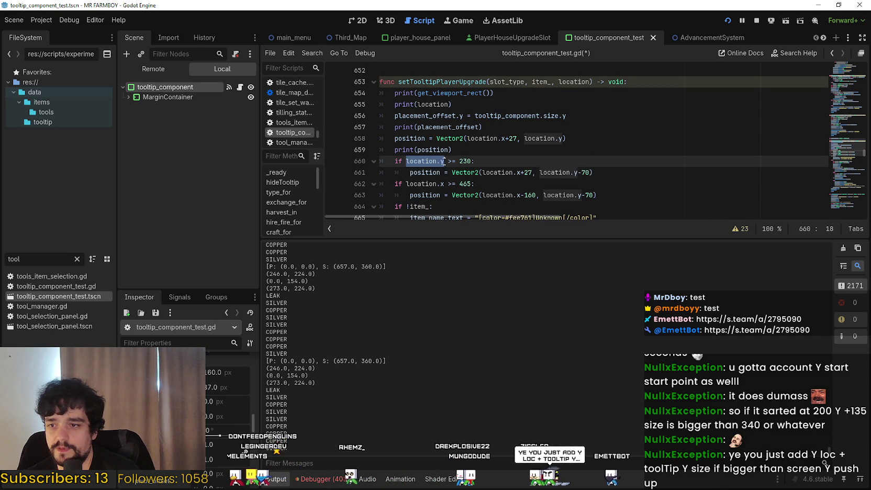
pyautogui.click(444, 162)
pyautogui.write('+')
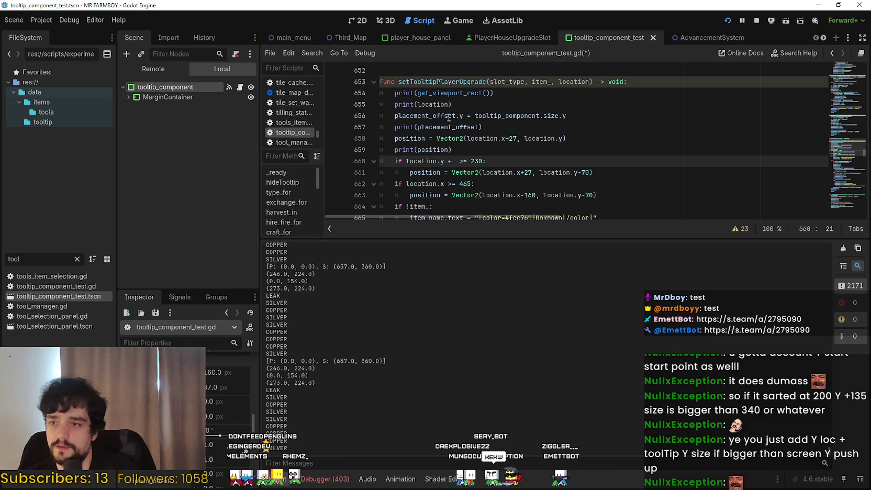
pyautogui.doubleClick(451, 116)
pyautogui.hotkey('shift', 'Right')
pyautogui.hotkey('shift', 'Right')
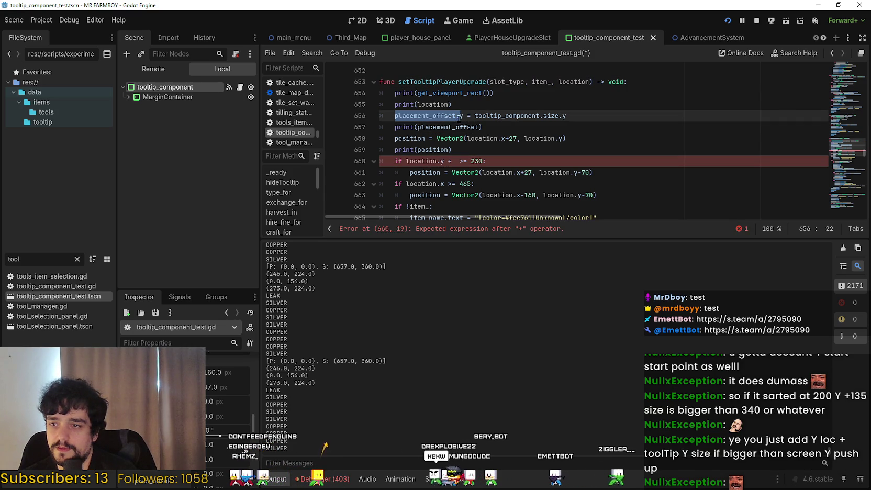
pyautogui.hotkey('ctrl', 'c')
pyautogui.click(455, 161)
pyautogui.hotkey('ctrl', 'v')
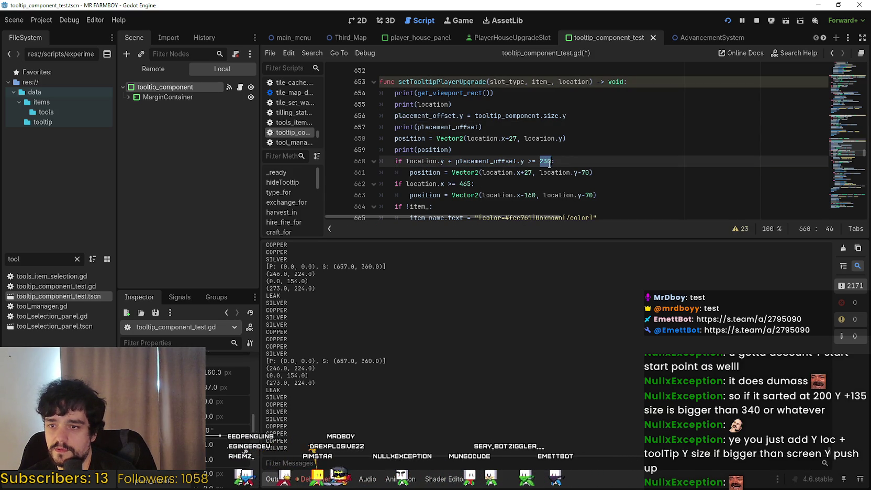
pyautogui.press('Left')
pyautogui.press('BackSpace')
pyautogui.press('BackSpace')
pyautogui.press('BackSpace')
pyautogui.write('360')
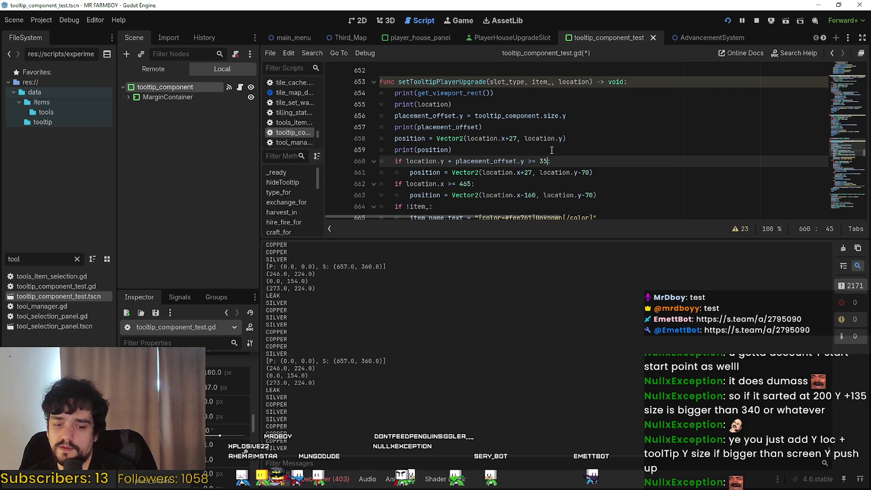
pyautogui.hotkey('ctrl', 's')
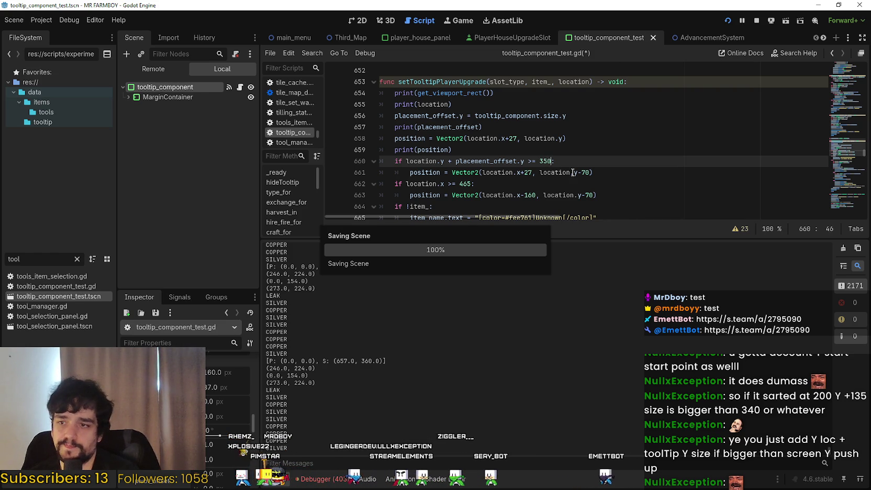
# Replace the fixed 70 on line 661 with placement_offset + 20 and save to launch the game
pyautogui.doubleClick(460, 128)
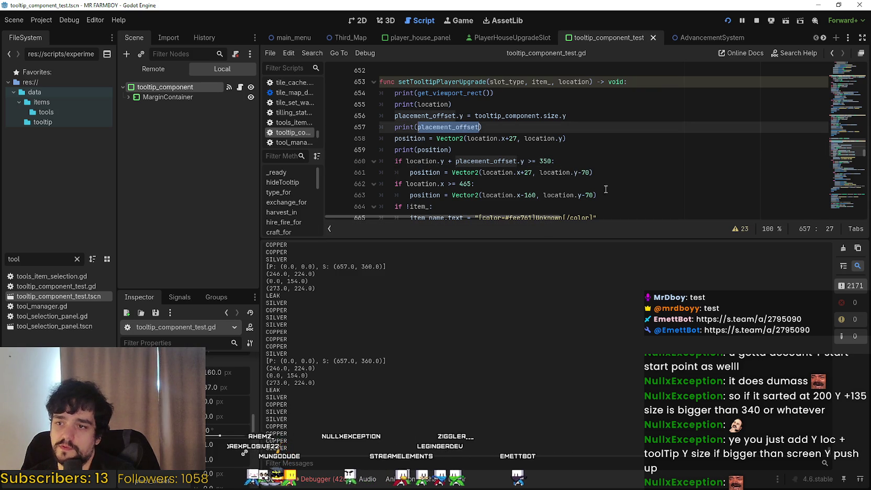
pyautogui.doubleClick(586, 172)
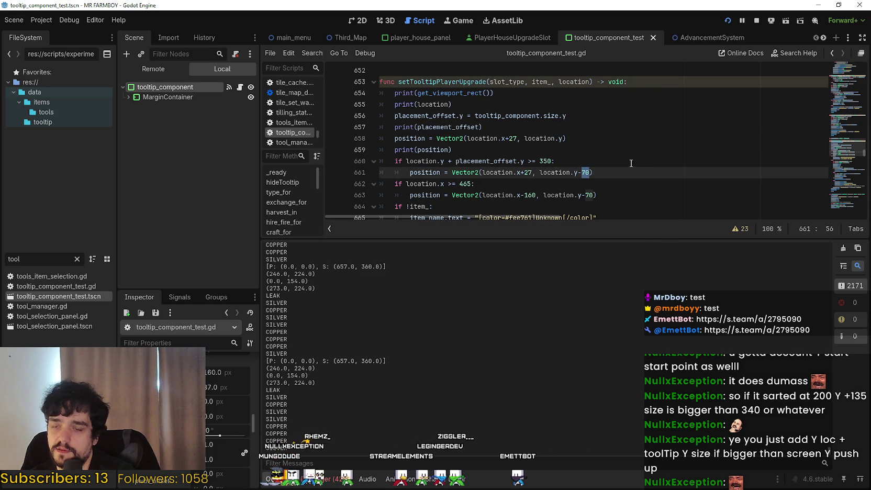
pyautogui.scroll(-1, 646, 164)
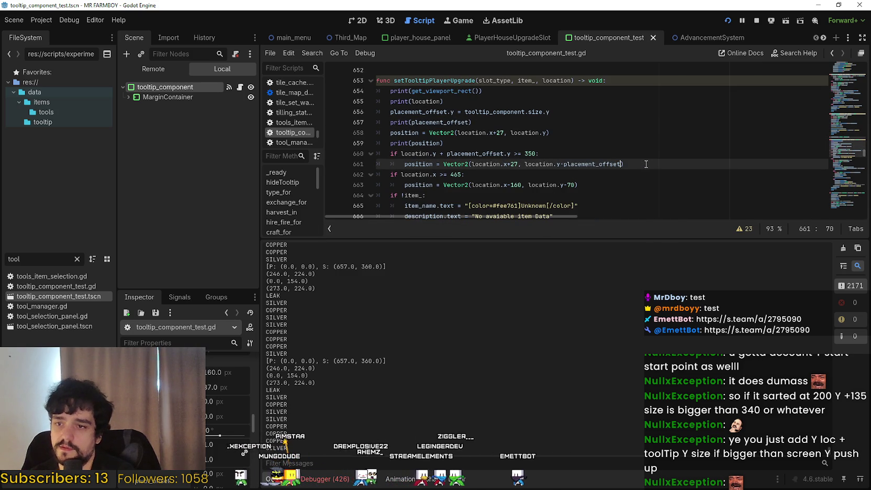
pyautogui.scroll(2, 645, 163)
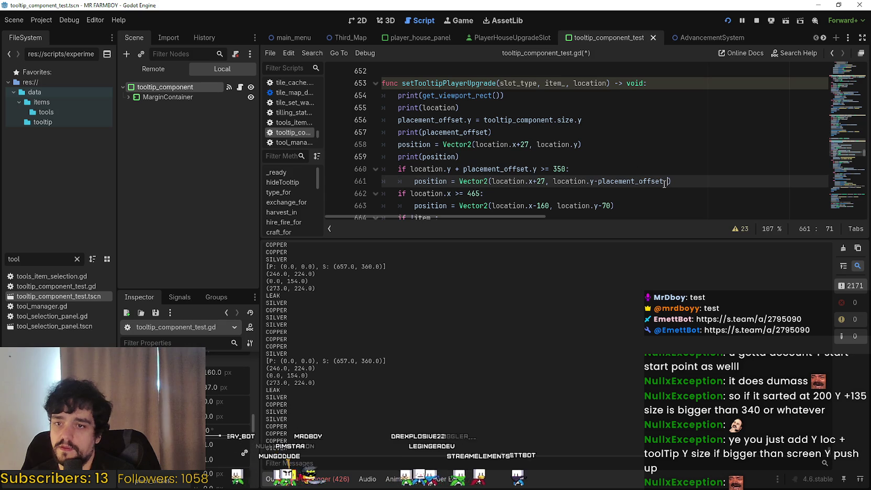
pyautogui.write('+ 20')
pyautogui.hotkey('ctrl', 's')
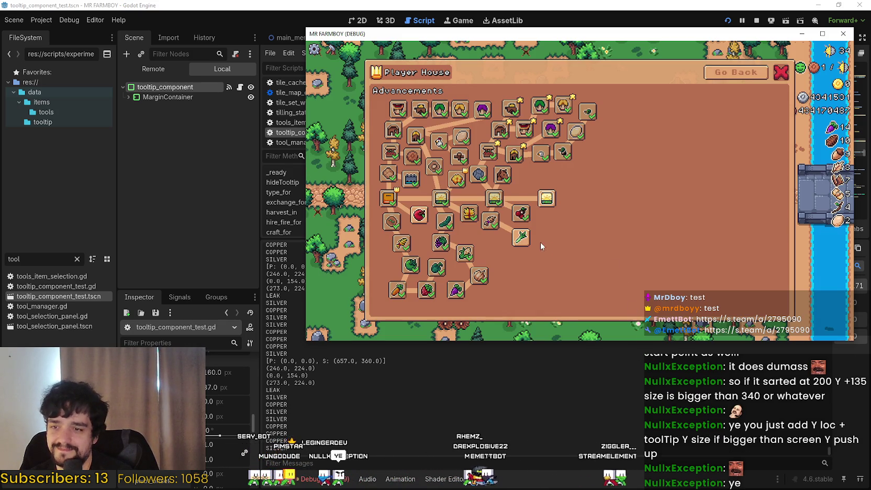
# Resume with the placement_offset.y fix, hover several advancement slots, then view the Output log
pyautogui.moveTo(520, 237)
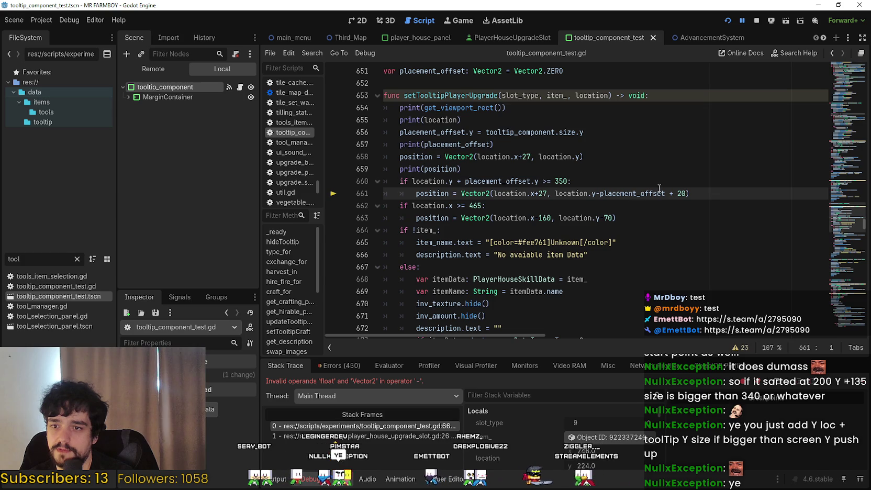
pyautogui.press('F5')
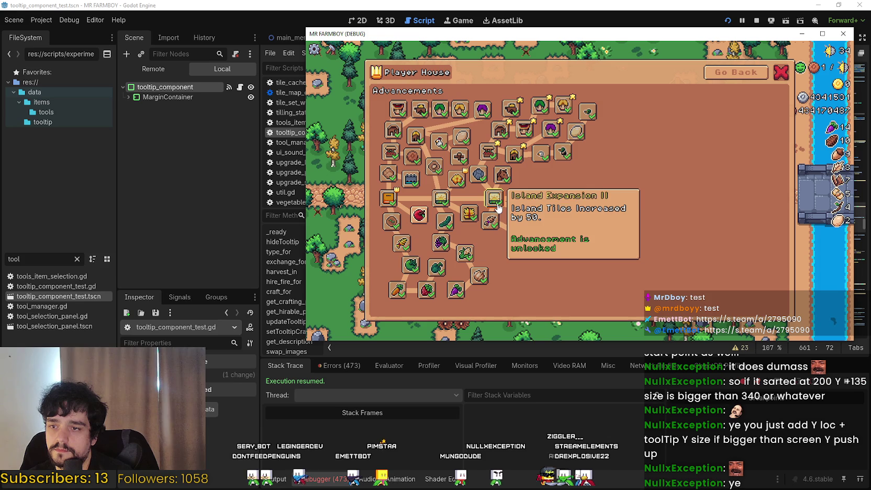
pyautogui.moveTo(472, 254)
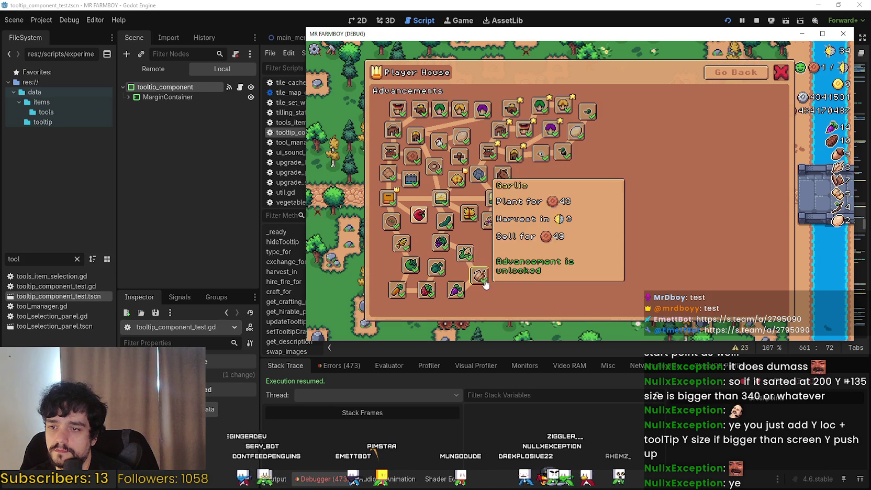
pyautogui.moveTo(406, 267)
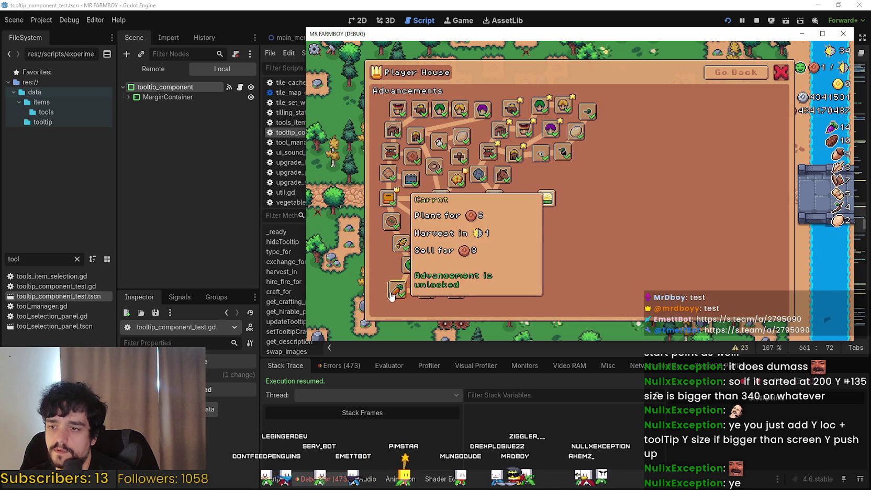
pyautogui.moveTo(425, 213)
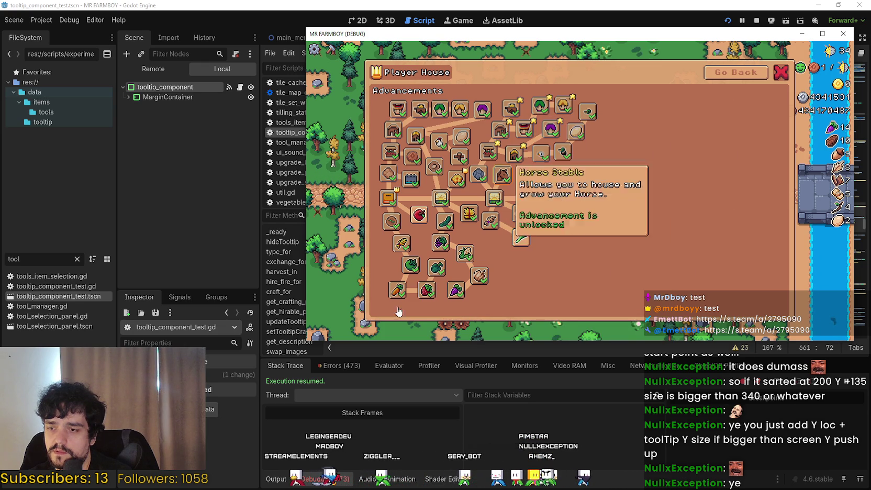
pyautogui.click(351, 486)
pyautogui.click(276, 480)
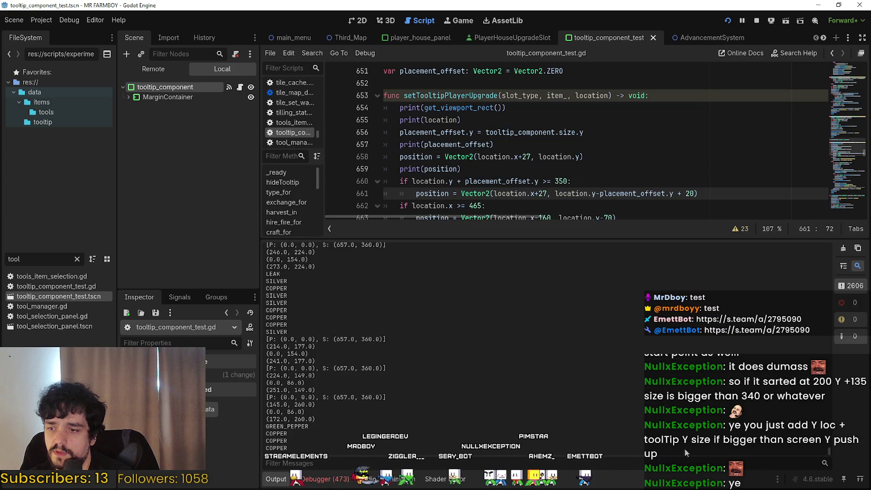
# Wrap location.y + placement_offset on line 660 in parentheses, save, and run with F5
pyautogui.hotkey('alt', 'Tab')
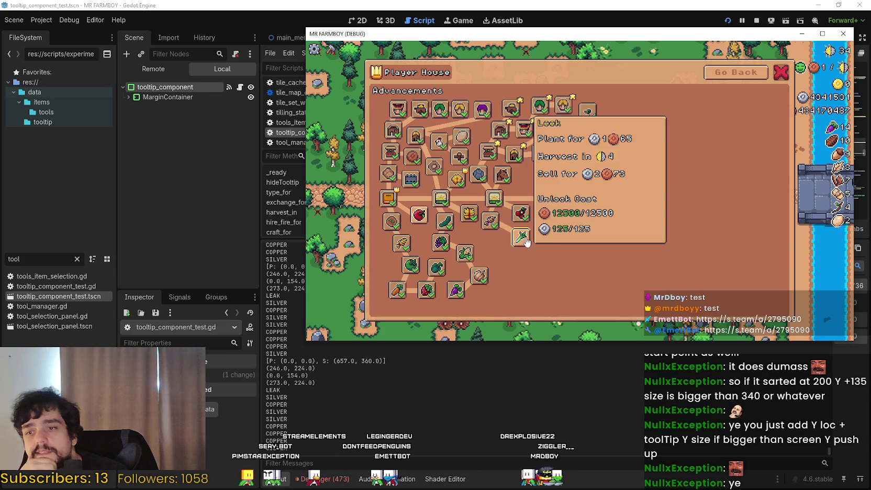
pyautogui.hotkey('alt', 'Tab')
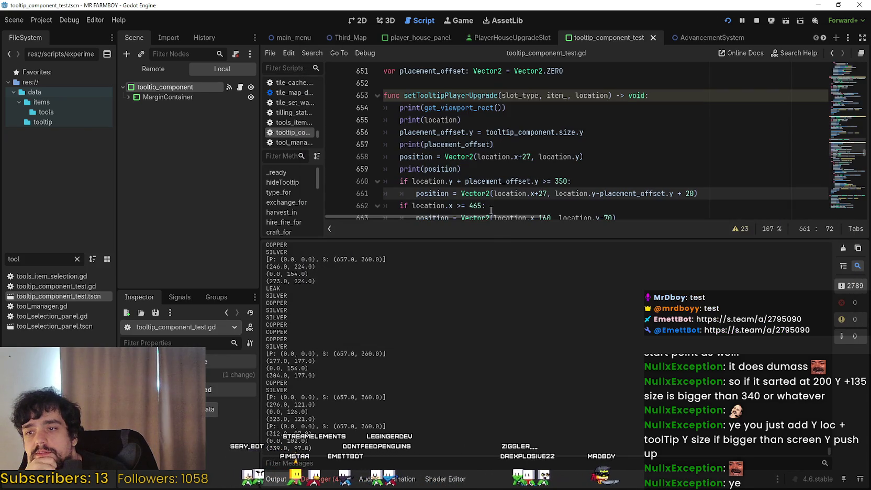
pyautogui.moveTo(503, 241); pyautogui.dragTo(504, 309)
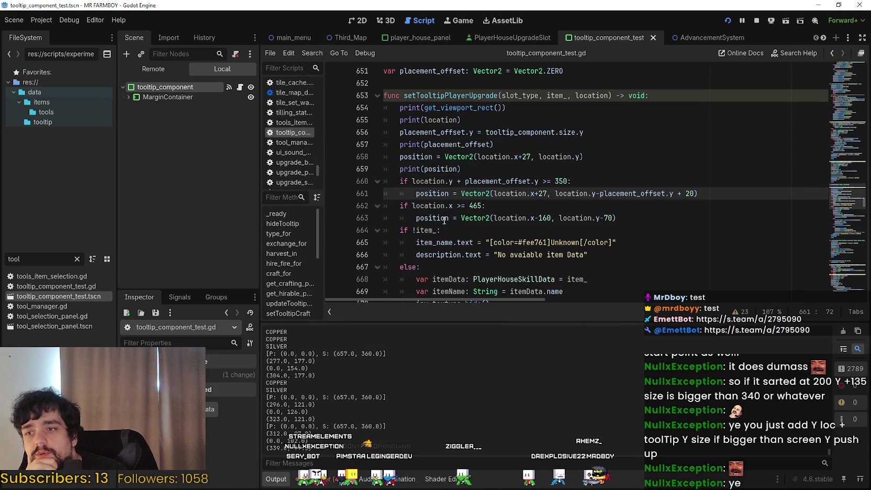
pyautogui.doubleClick(435, 183)
pyautogui.moveTo(435, 183); pyautogui.dragTo(500, 184)
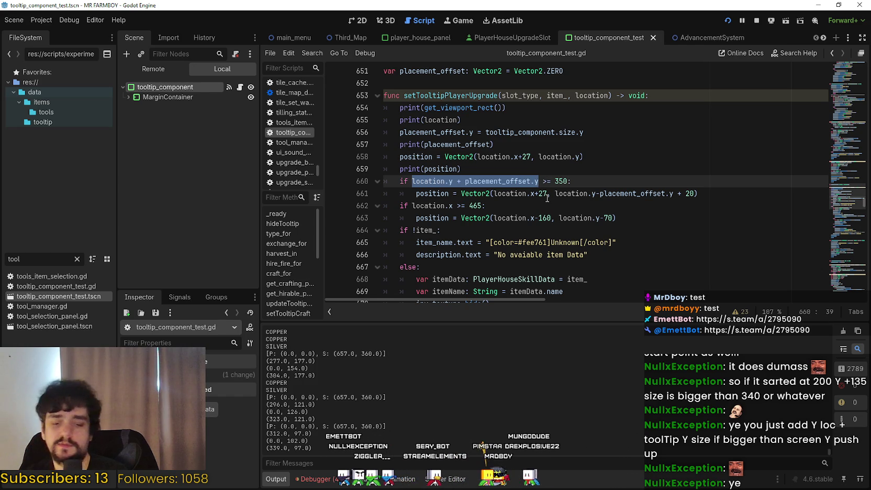
pyautogui.write('(')
pyautogui.hotkey('ctrl', 's')
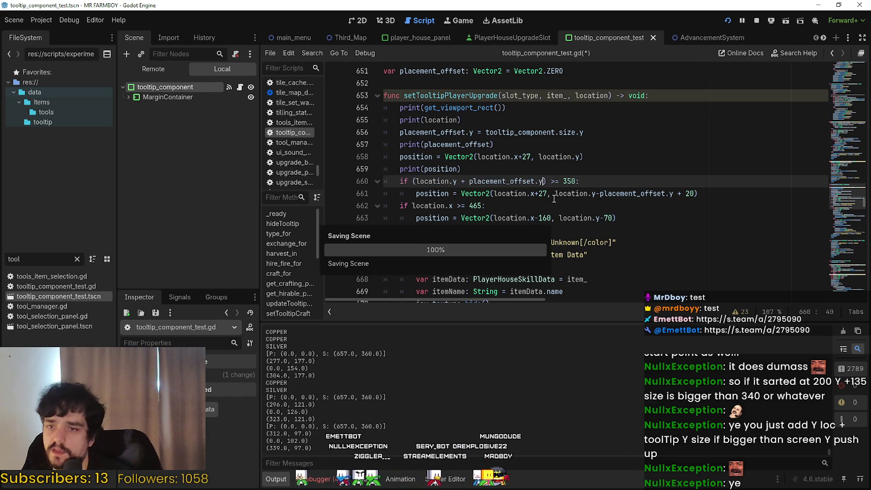
pyautogui.press('F5')
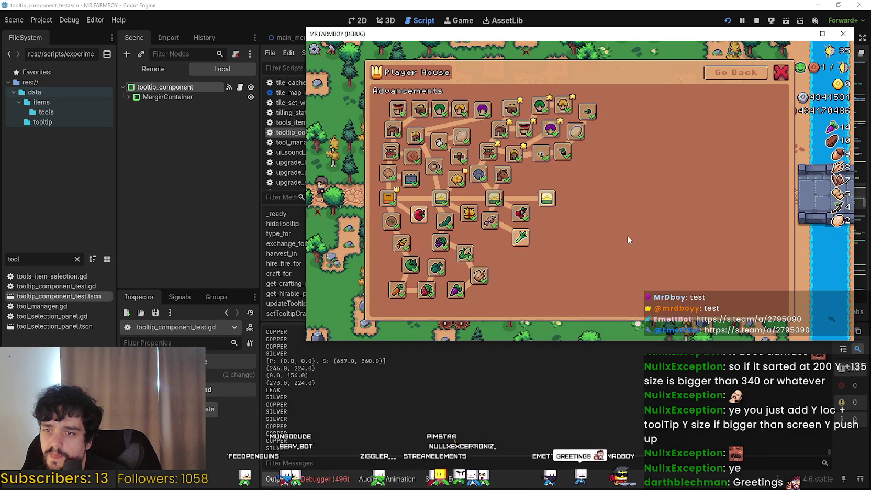
# Stop the game with F8 and inspect placement_offset and location on line 661
pyautogui.press('F8')
pyautogui.doubleClick(637, 194)
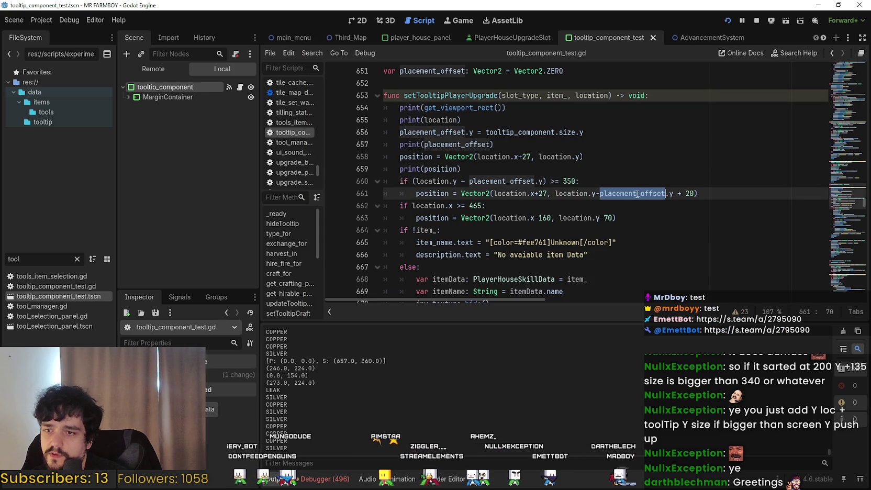
pyautogui.doubleClick(577, 194)
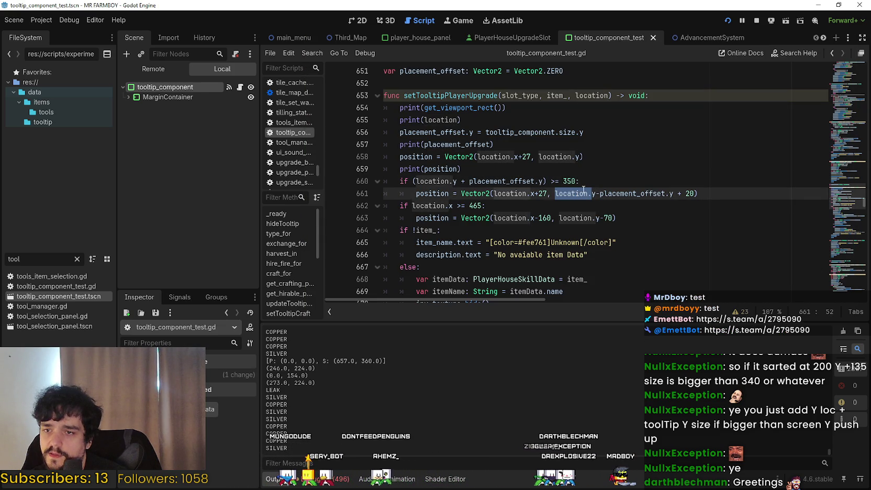
pyautogui.hotkey('shift', 'Left')
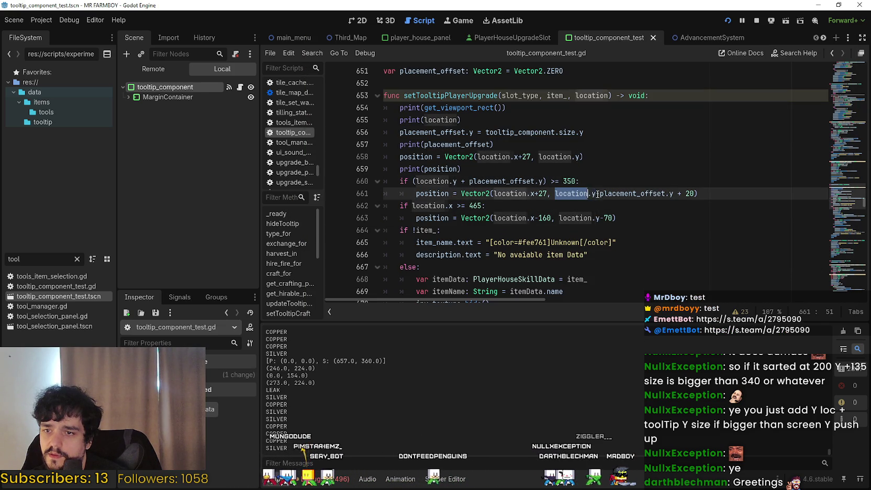
pyautogui.hotkey('alt', 'Tab')
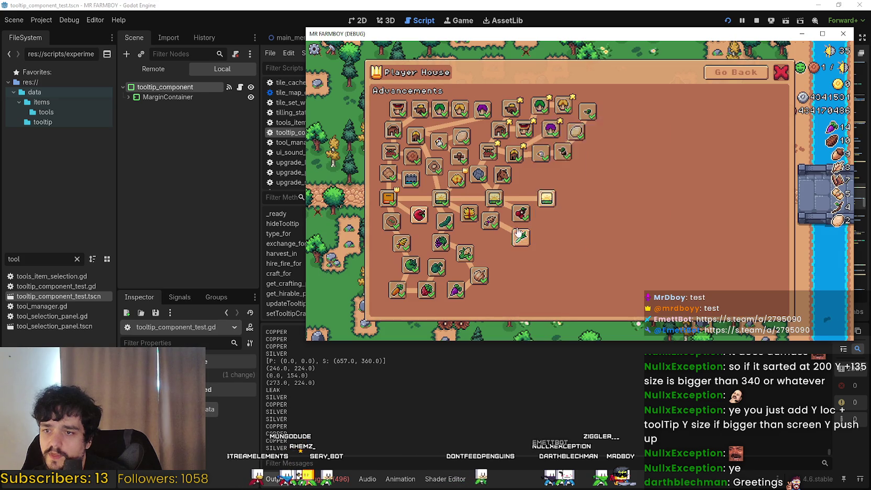
pyautogui.hotkey('alt', 'Tab')
pyautogui.hotkey('alt', 'Tab')
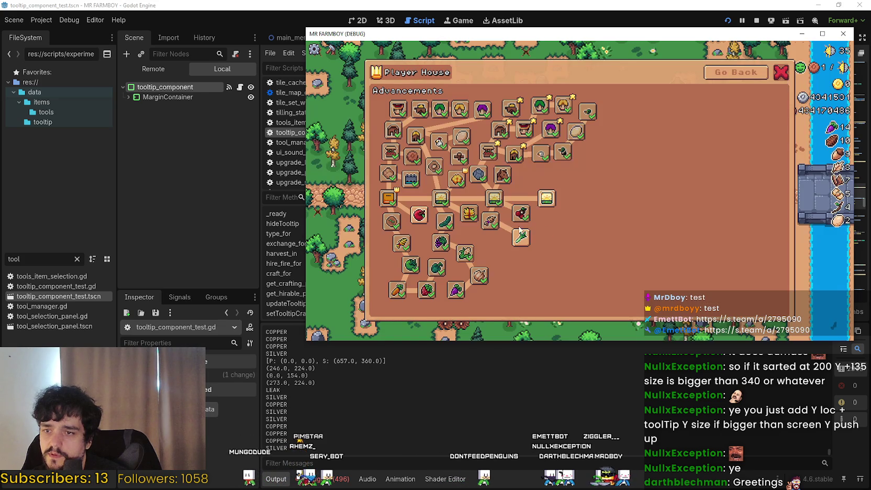
pyautogui.hotkey('alt', 'Tab')
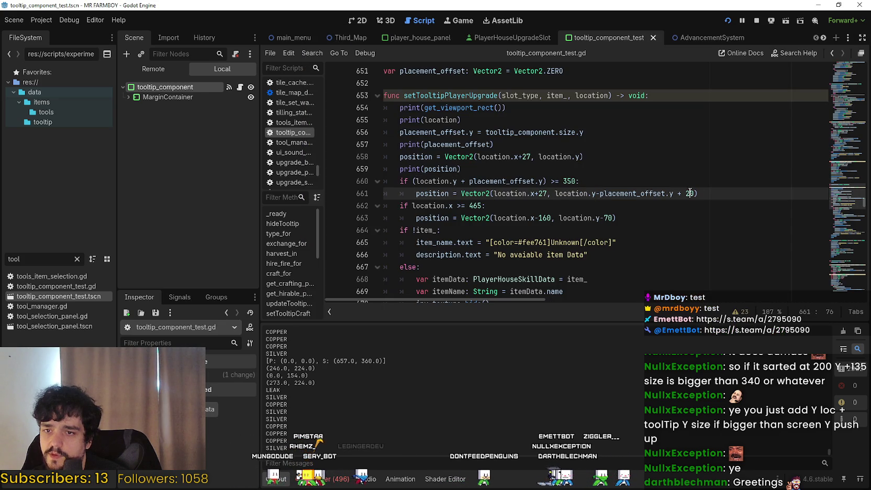
# Save line 661 with +20 removed and placement_offset.y scaled by a multiplier, checking tooltips in-game
pyautogui.hotkey('ctrl', 's')
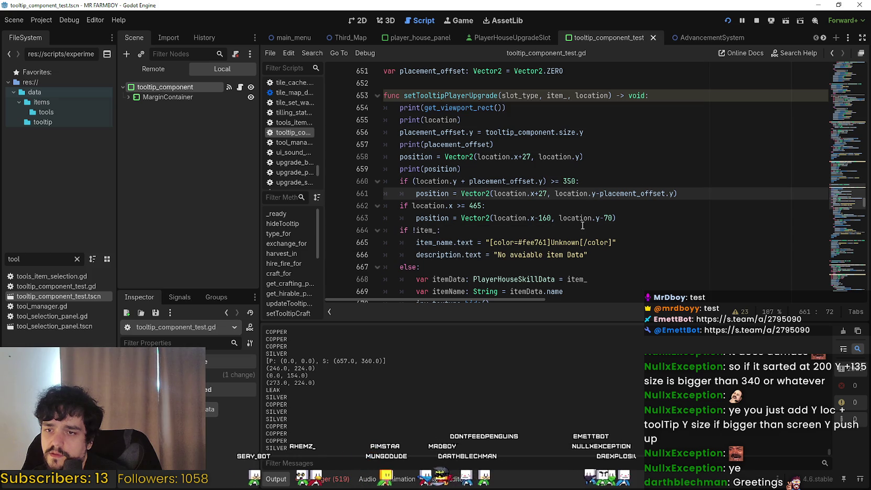
pyautogui.hotkey('alt', 'Tab')
pyautogui.moveTo(527, 234)
pyautogui.hotkey('alt', 'Tab')
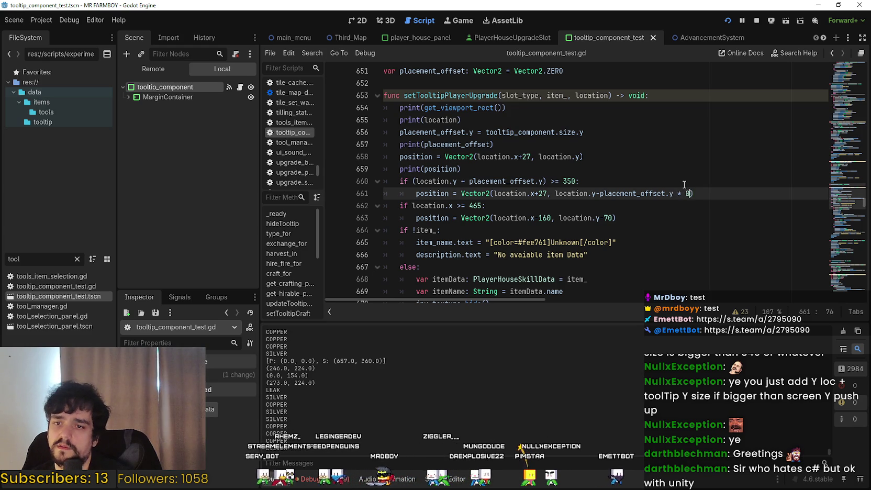
pyautogui.hotkey('ctrl', 's')
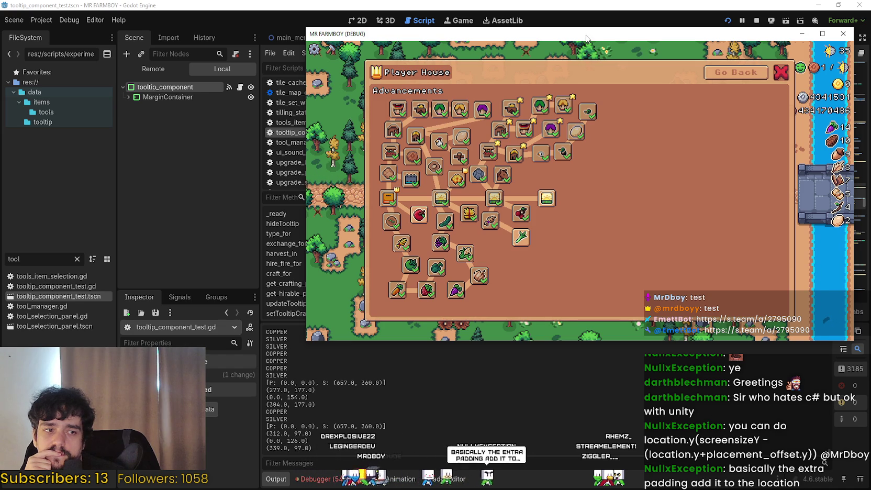
# Return from the debug game to the script showing location.y-placement_offset.y * 0.5 on line 661
pyautogui.hotkey('alt', 'Tab')
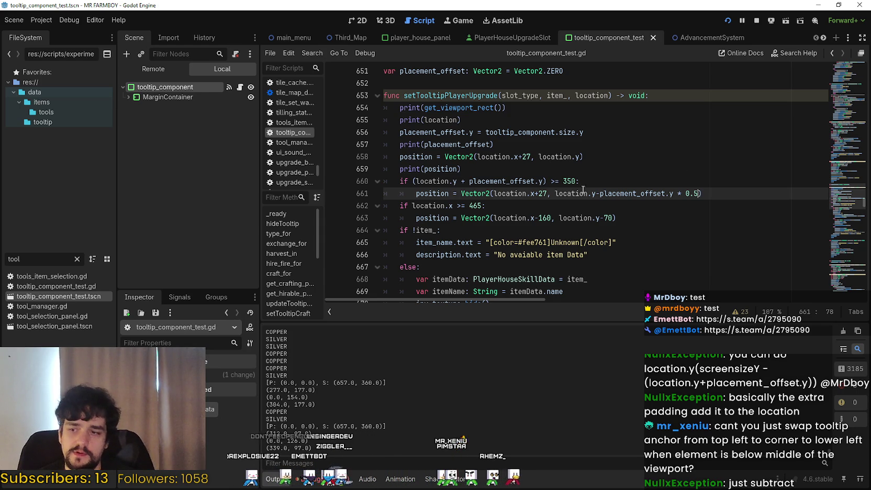
# Save the halved version, then remove the ' * 0.5' factor from line 661's y-position
pyautogui.doubleClick(294, 391)
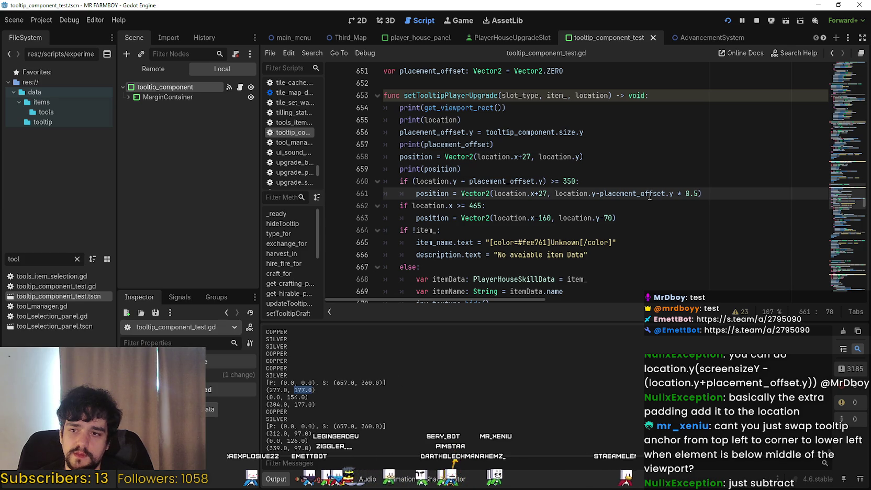
pyautogui.click(518, 205)
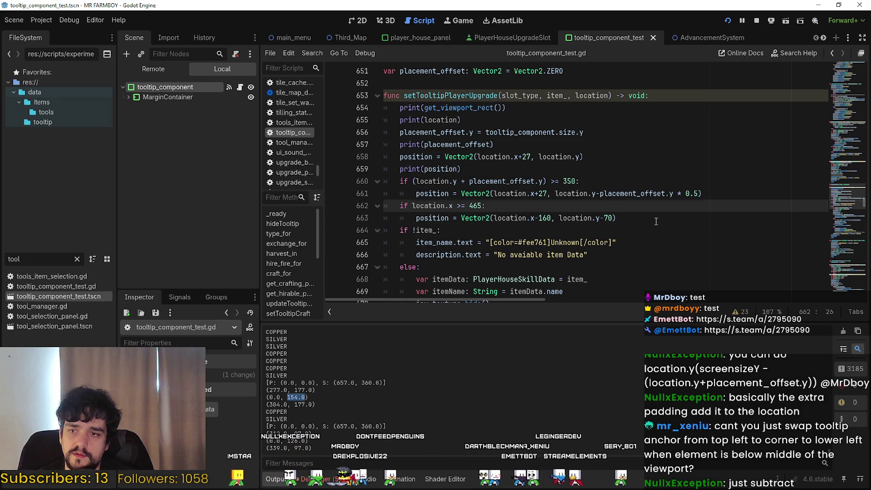
pyautogui.click(612, 218)
pyautogui.moveTo(613, 218); pyautogui.dragTo(558, 218)
pyautogui.moveTo(688, 194); pyautogui.dragTo(599, 193)
pyautogui.doubleClick(648, 194)
pyautogui.keyDown('shift'); pyautogui.click(698, 194); pyautogui.keyUp('shift')
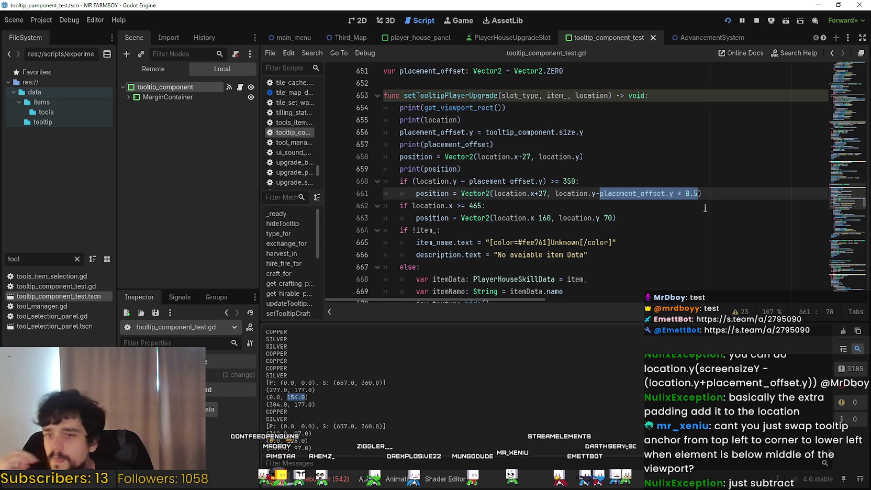
pyautogui.press('BackSpace')
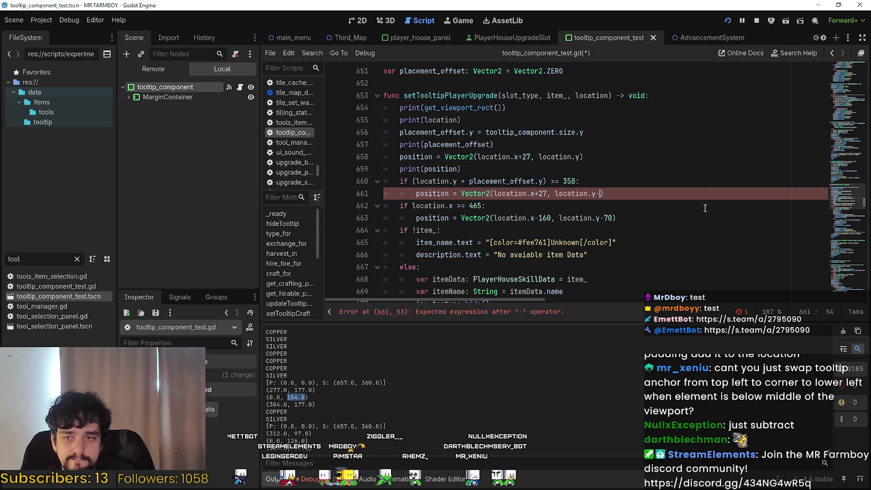
pyautogui.hotkey('ctrl', 'z')
pyautogui.hotkey('ctrl', 's')
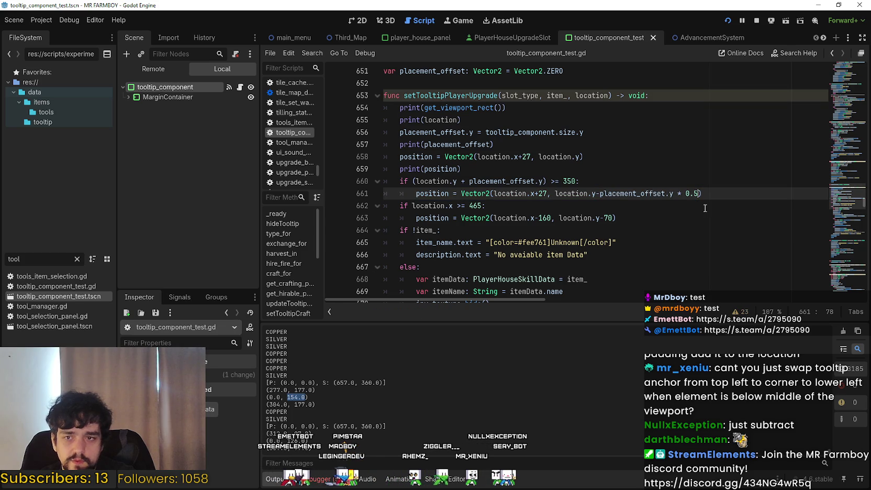
pyautogui.press('BackSpace')
pyautogui.press('BackSpace')
pyautogui.press('BackSpace')
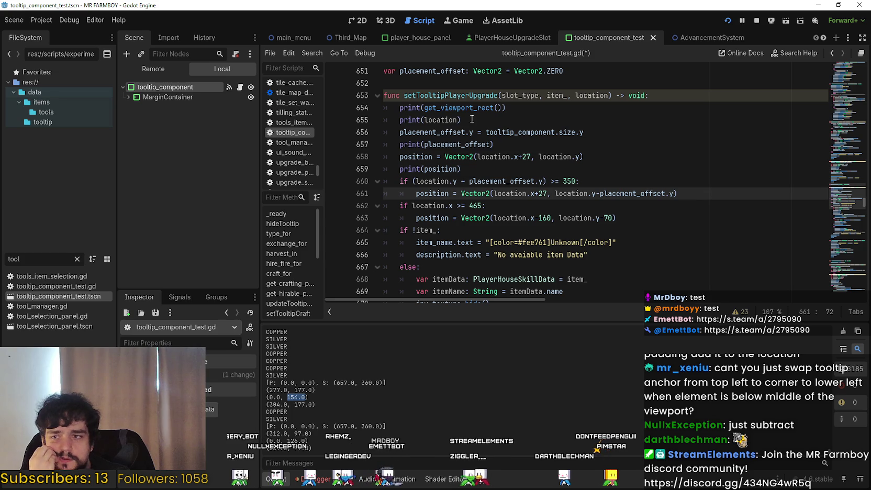
# Look up get_viewport_rect(), then start cutting line 661's y argument back to location.y-plac
pyautogui.moveTo(424, 108)
pyautogui.mouseDown()
pyautogui.moveTo(532, 109)
pyautogui.moveTo(444, 108)
pyautogui.mouseUp()
pyautogui.click(445, 108)
pyautogui.moveTo(435, 106)
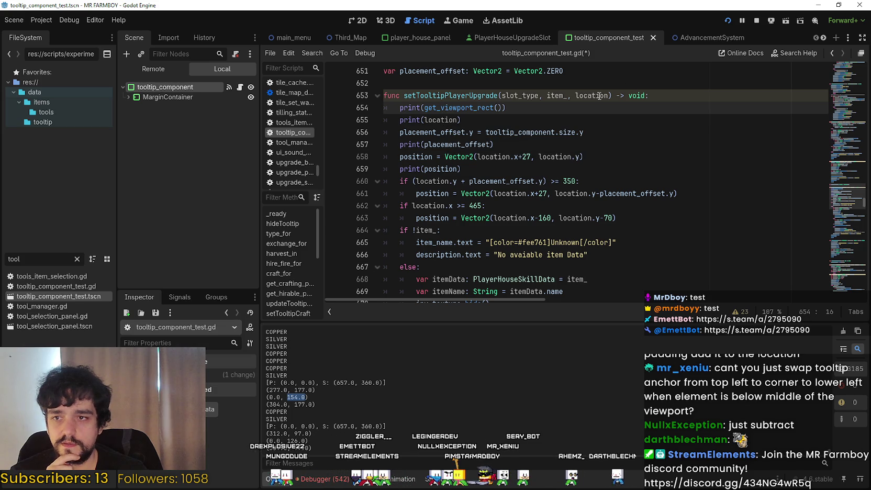
pyautogui.click(672, 193)
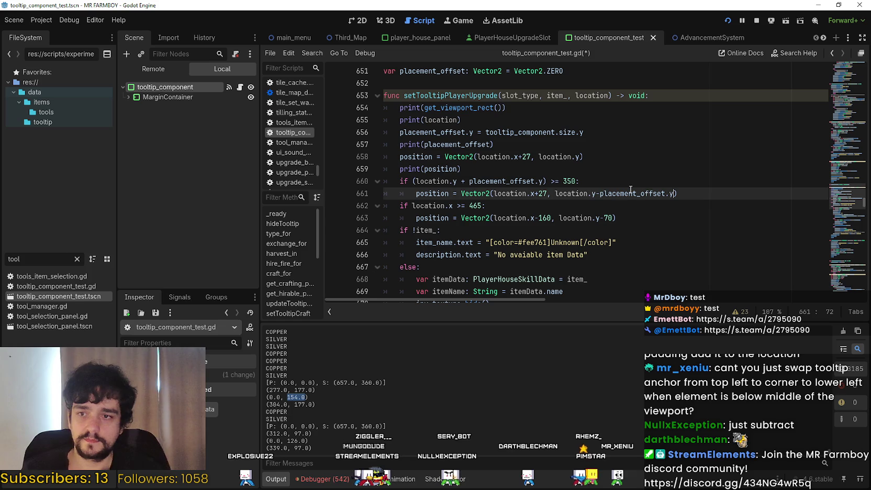
pyautogui.moveTo(554, 193); pyautogui.dragTo(674, 189)
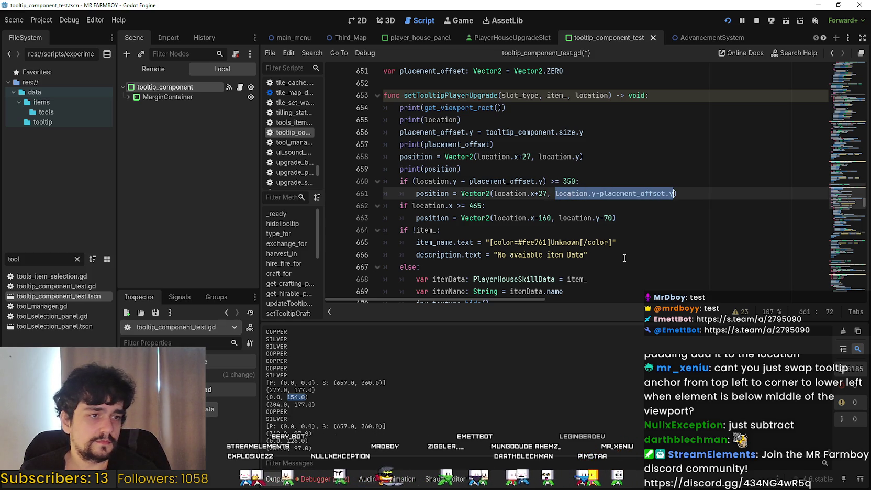
pyautogui.press('Right')
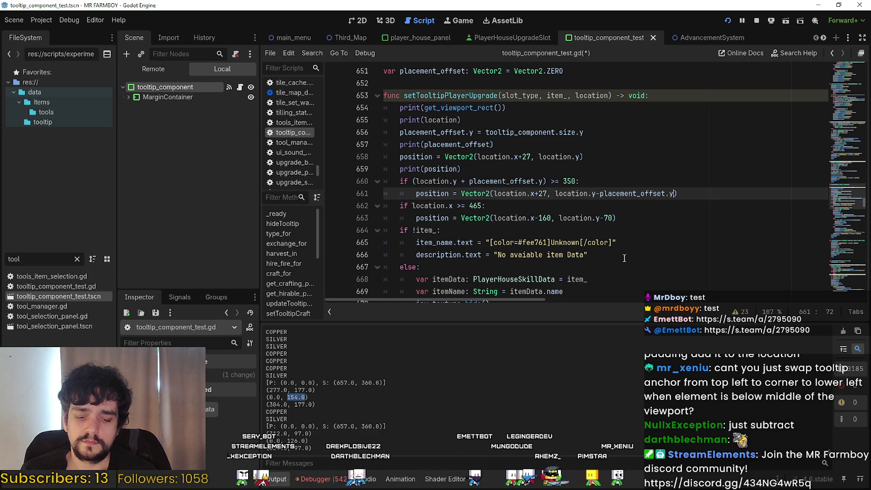
pyautogui.press('BackSpace')
pyautogui.press('BackSpace')
pyautogui.press('BackSpace')
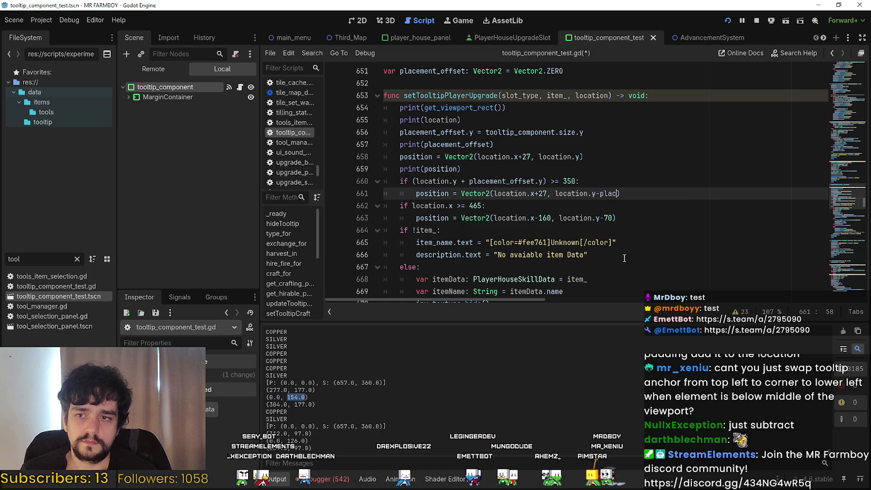
# Retype line 661's y argument as location.y - (350 -(location.y+placement_offset.y))
pyautogui.press('BackSpace')
pyautogui.press('BackSpace')
pyautogui.write('(')
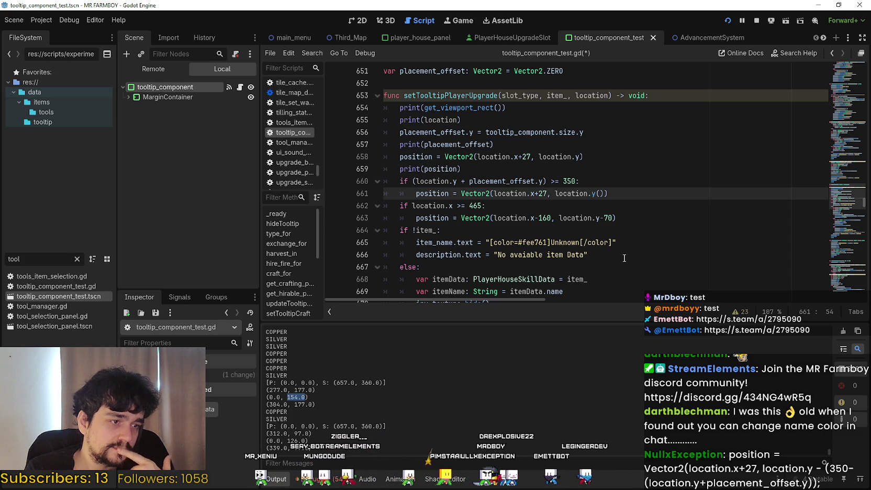
pyautogui.press('BackSpace')
pyautogui.press('BackSpace')
pyautogui.write('y -')
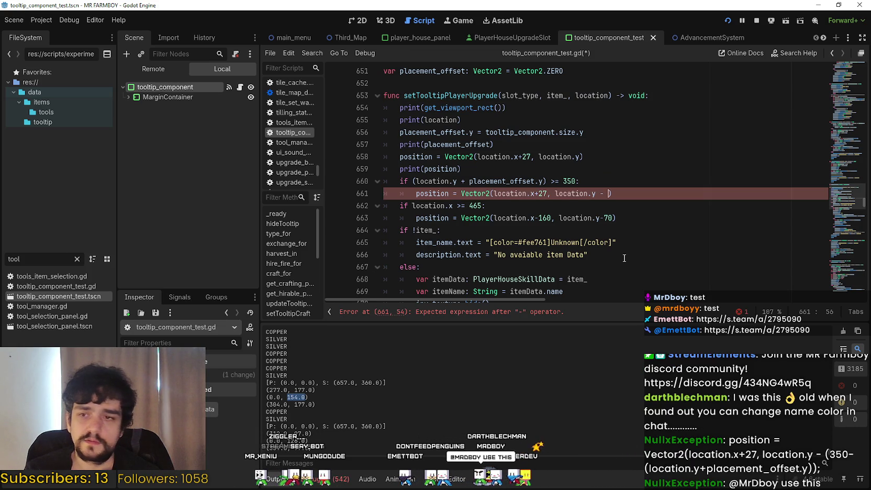
pyautogui.press('BackSpace')
pyautogui.write('3')
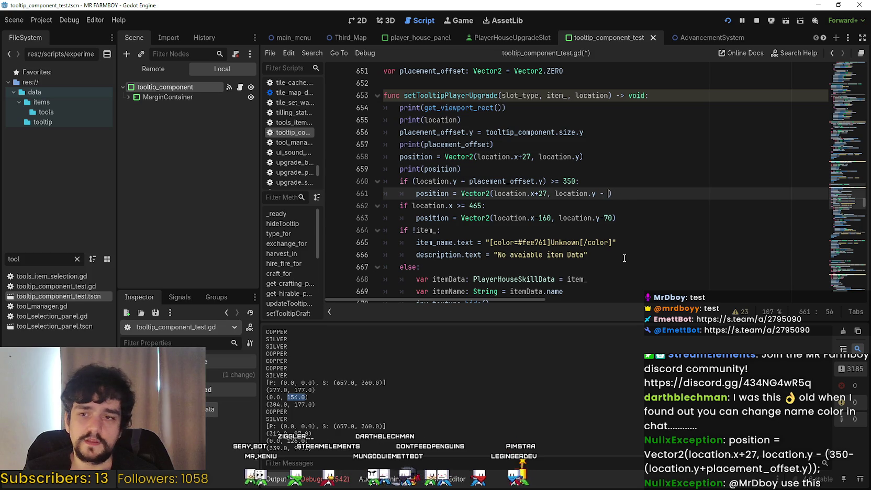
pyautogui.write('(350 - ')
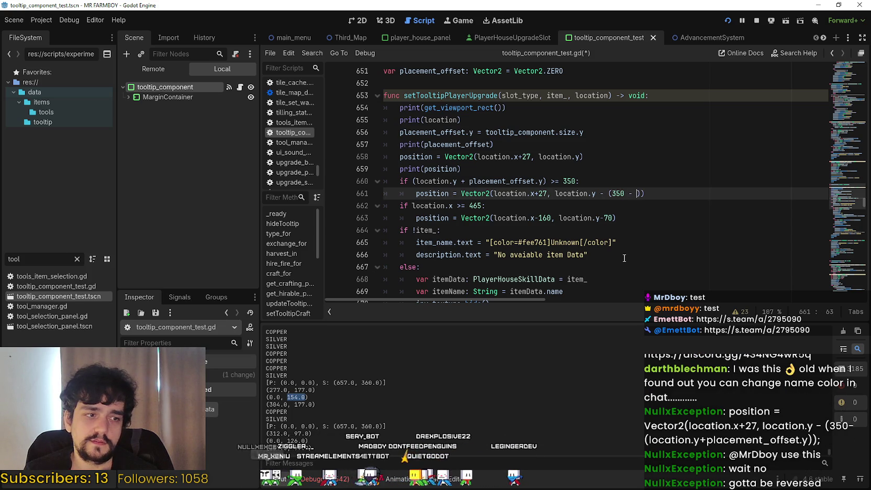
pyautogui.write('locati')
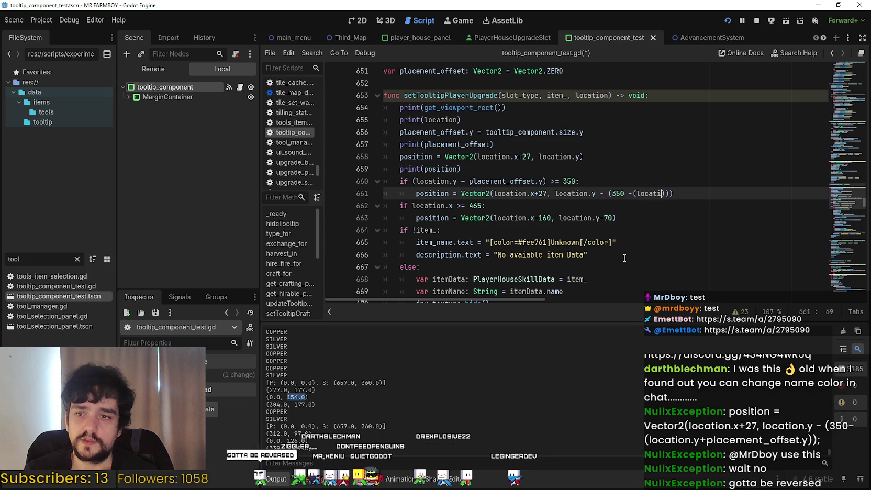
pyautogui.write('.')
pyautogui.press('Escape')
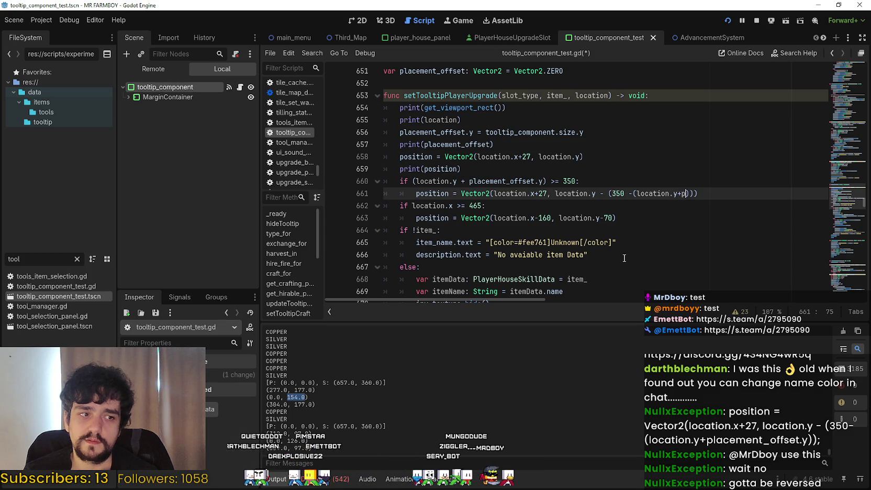
pyautogui.press('Return')
pyautogui.write('.y')
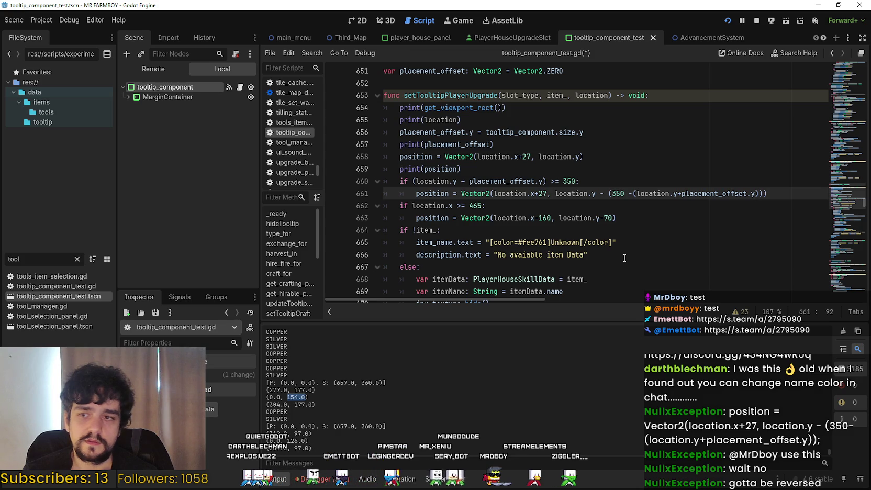
# Save the script and run the game to test the advancement tooltips
pyautogui.hotkey('ctrl', 's')
pyautogui.doubleClick(618, 194)
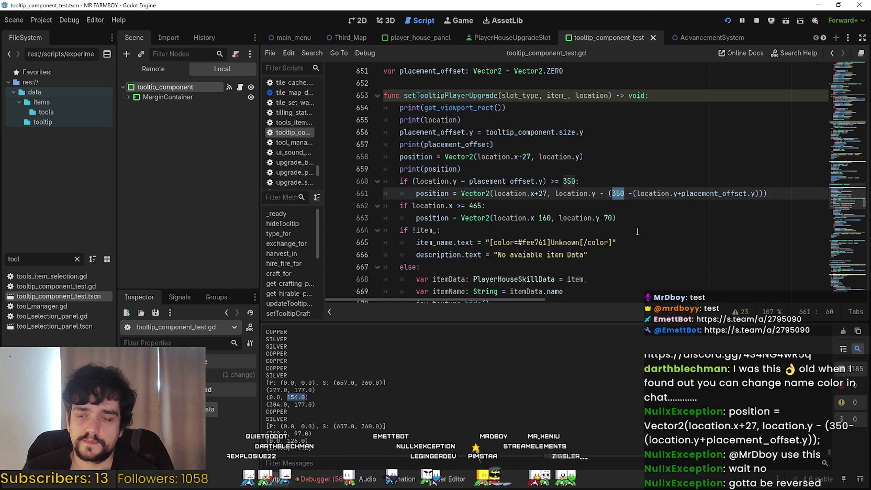
pyautogui.press('F5')
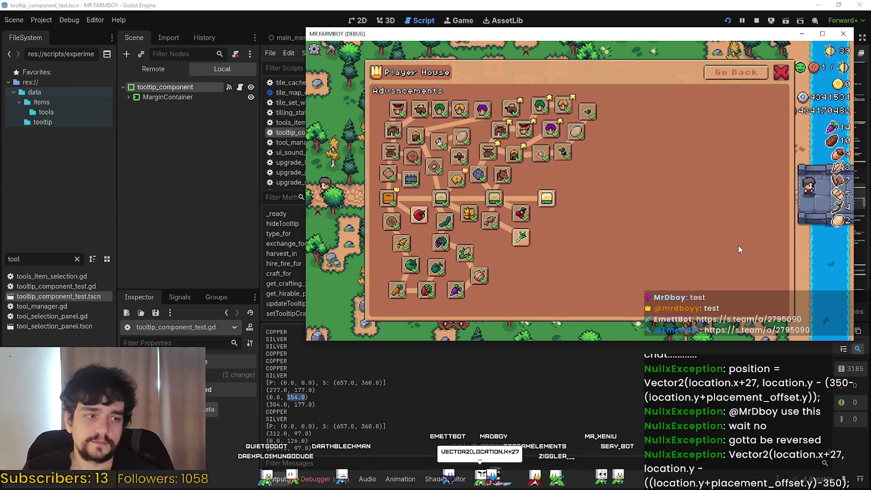
# Close the game and append -350 after the grouped term on line 661, then save
pyautogui.moveTo(521, 239)
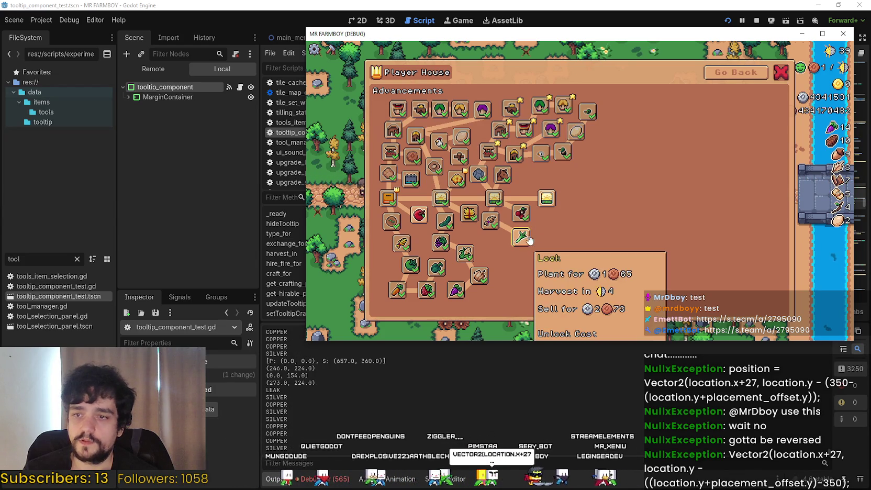
pyautogui.press('F8')
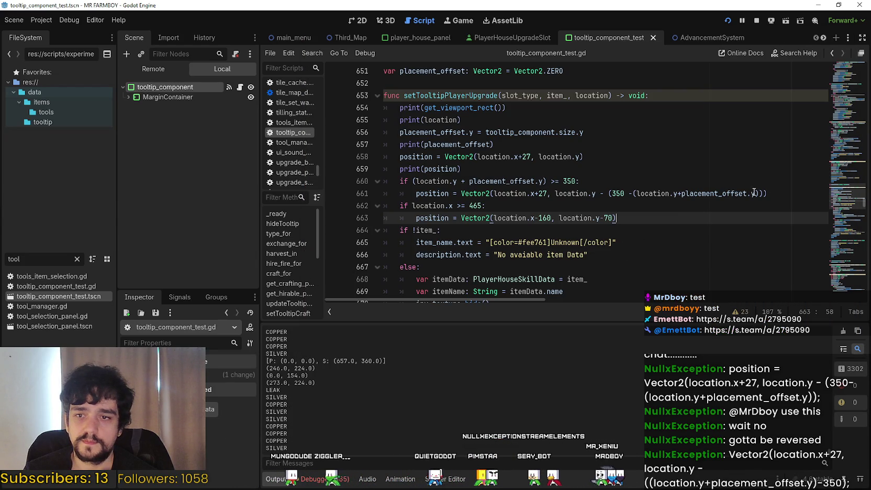
pyautogui.click(679, 194)
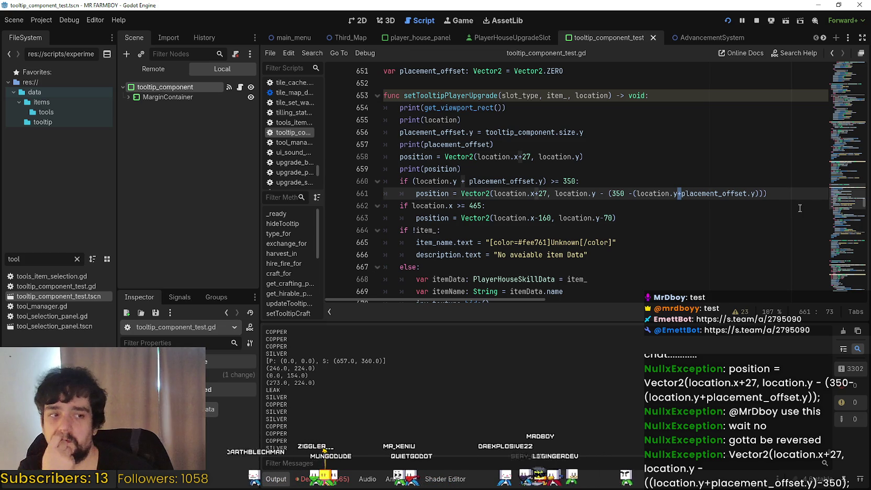
pyautogui.click(762, 193)
pyautogui.write('-350')
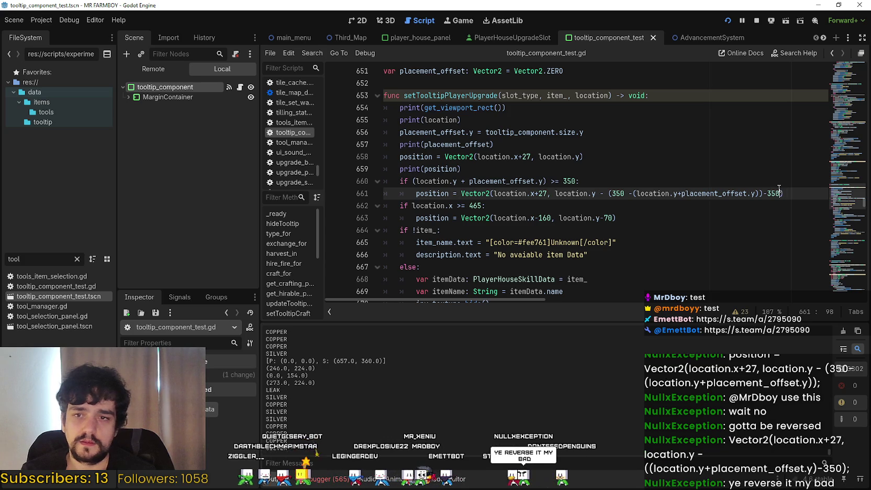
pyautogui.hotkey('ctrl', 's')
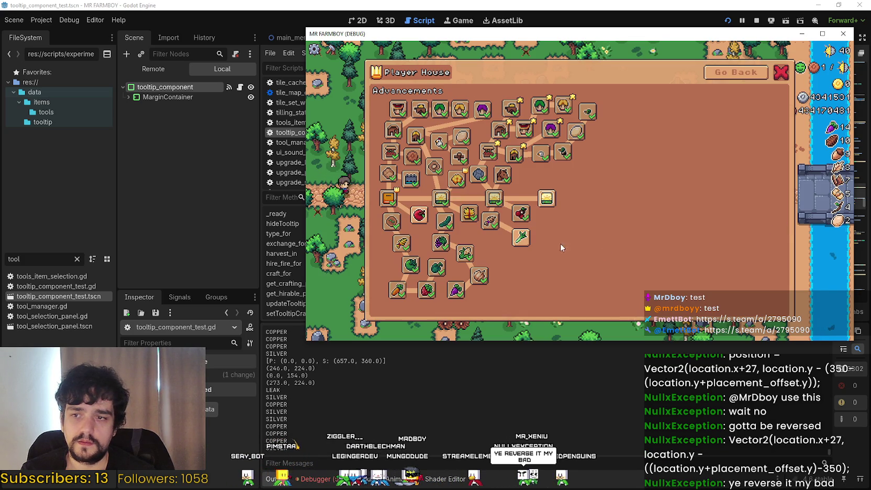
# Flip the plus before placement_offset to a minus, save, and playtest the tooltips
pyautogui.moveTo(521, 242)
pyautogui.press('F8')
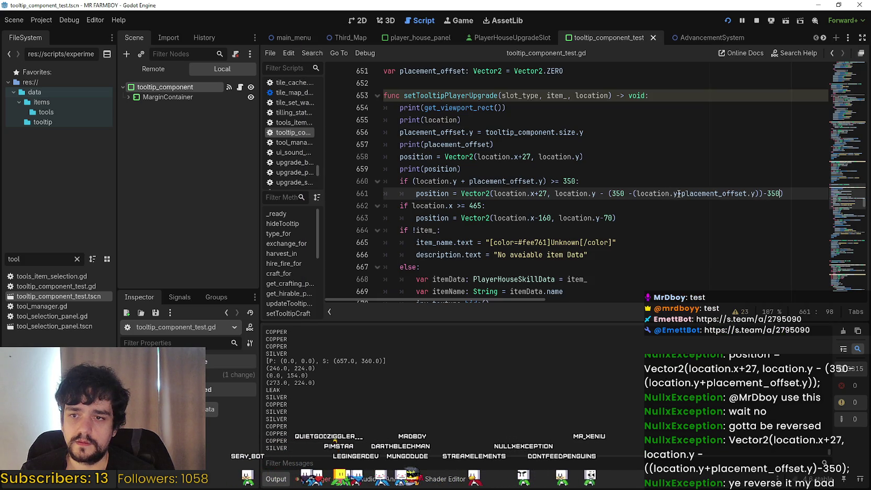
pyautogui.press('BackSpace')
pyautogui.write('-')
pyautogui.hotkey('ctrl', 's')
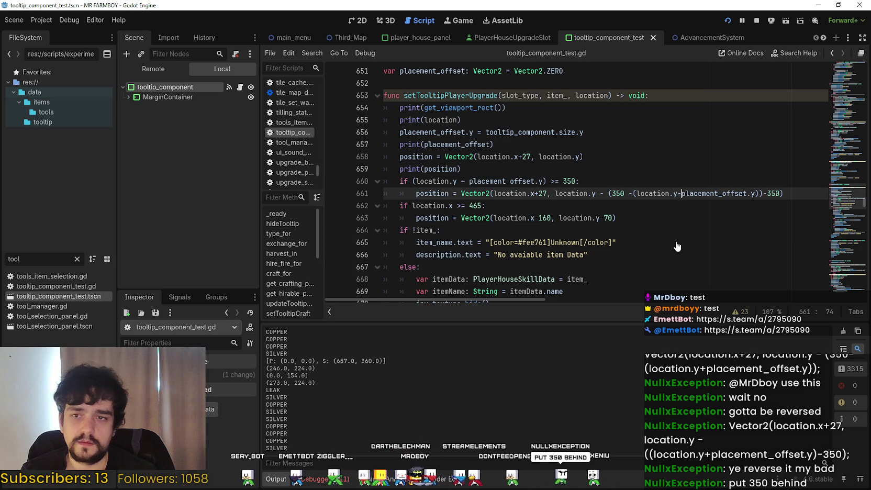
pyautogui.press('F5')
pyautogui.moveTo(554, 205)
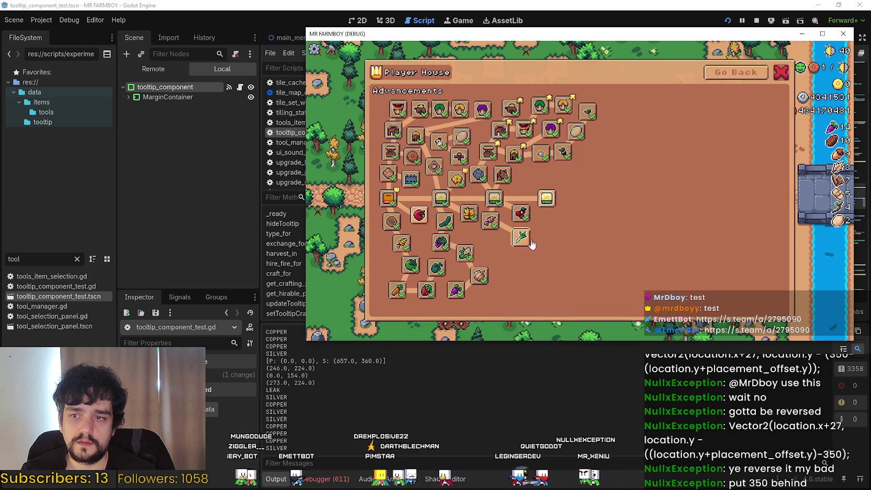
pyautogui.press('F8')
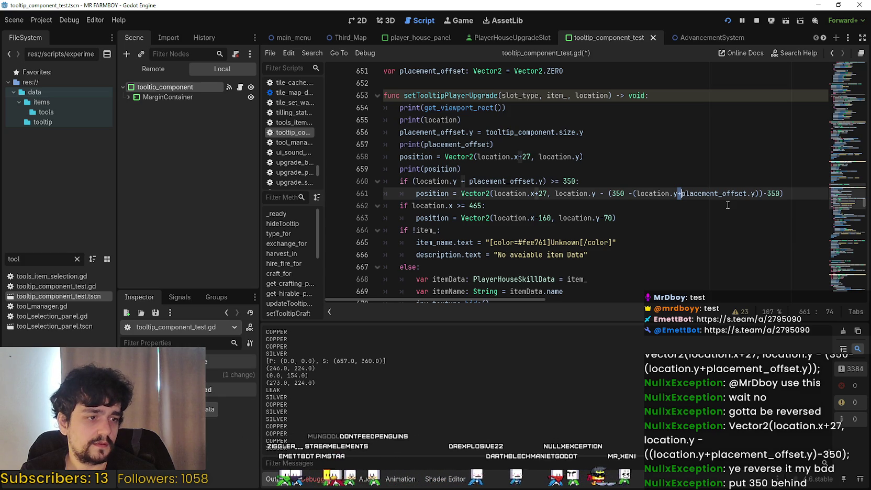
# Rewrite line 661 as location.y - ((location.y+placement_offset.y)-350), save, and run the game
pyautogui.click(763, 201)
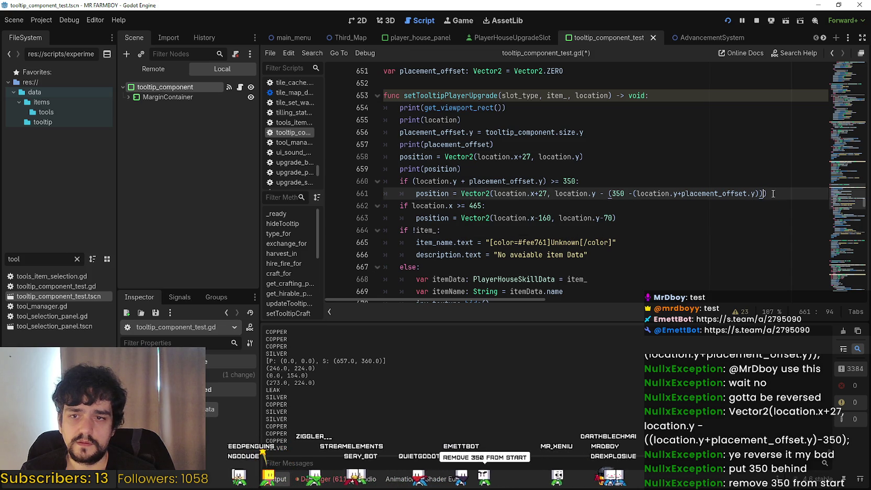
pyautogui.press('BackSpace')
pyautogui.write('-350')
pyautogui.hotkey('ctrl', 's')
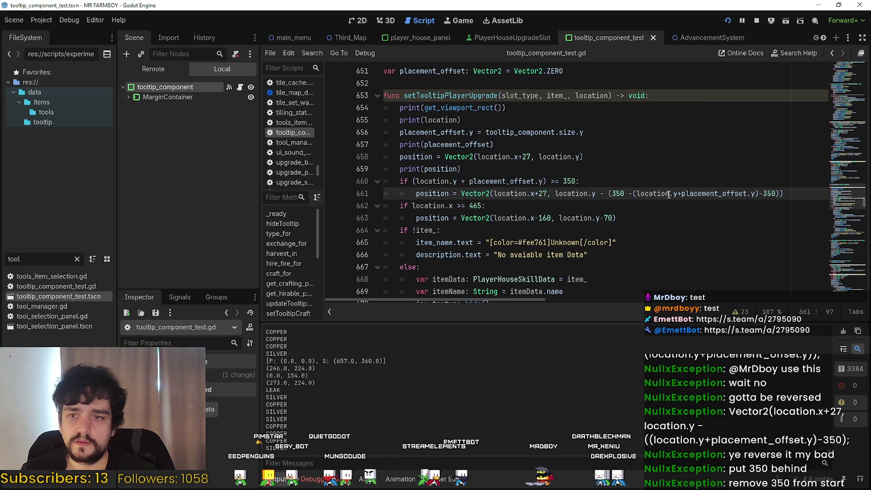
pyautogui.moveTo(611, 193); pyautogui.dragTo(632, 194)
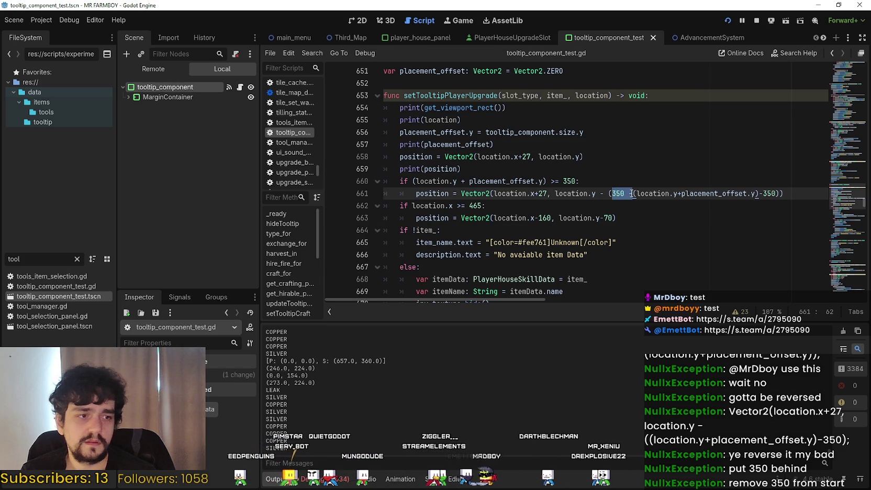
pyautogui.press('BackSpace')
pyautogui.hotkey('ctrl', 's')
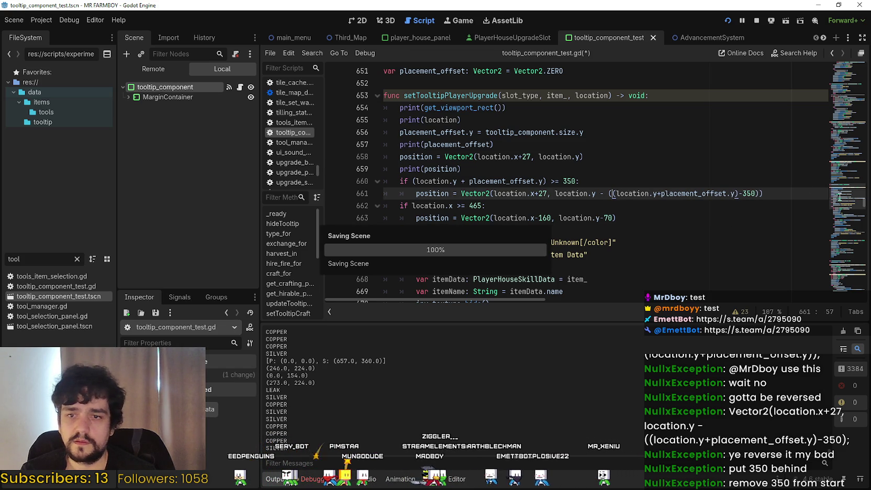
pyautogui.press('F5')
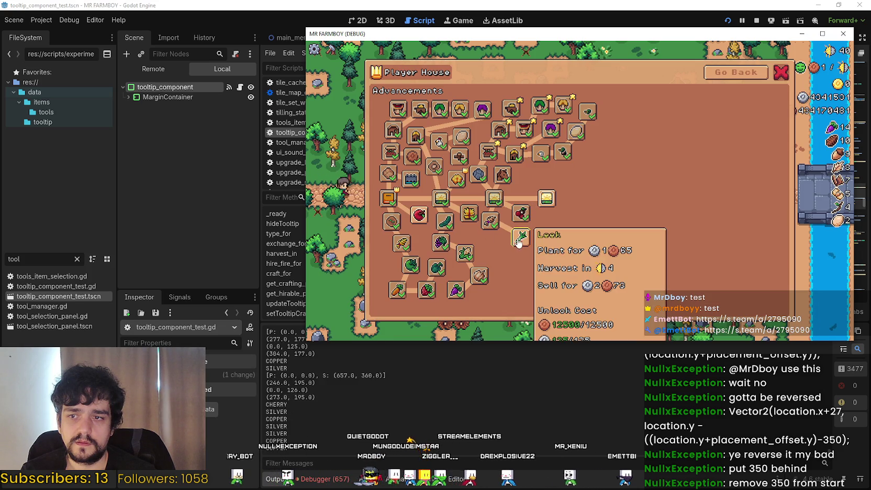
# Hover the Leek upgrade icon to check its tooltip placement, then return to tooltip_component_test.gd
pyautogui.moveTo(481, 278)
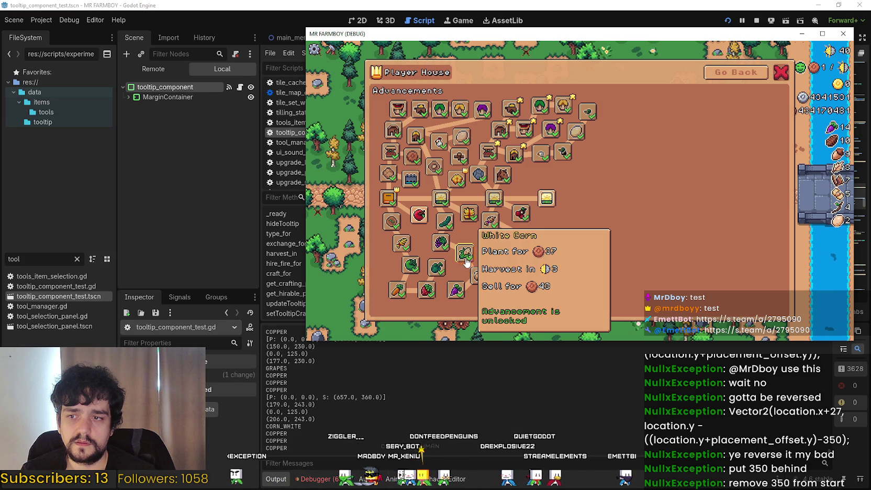
pyautogui.moveTo(500, 216)
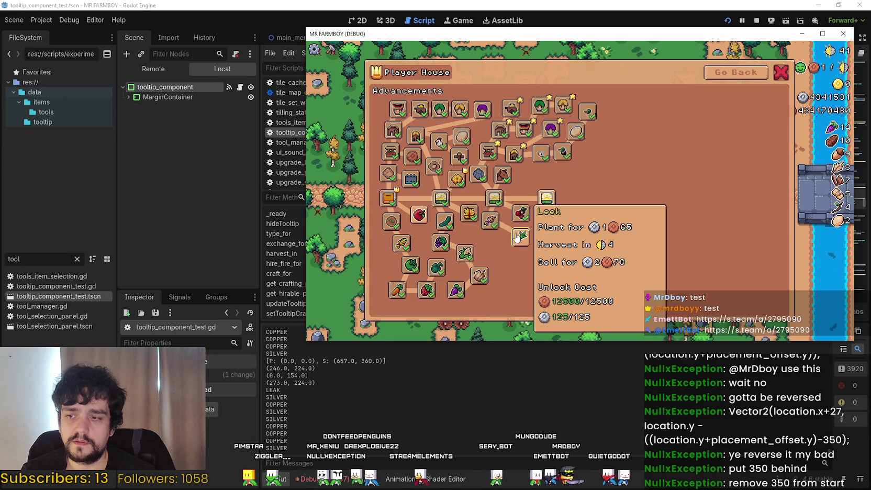
pyautogui.hotkey('alt', 'Tab')
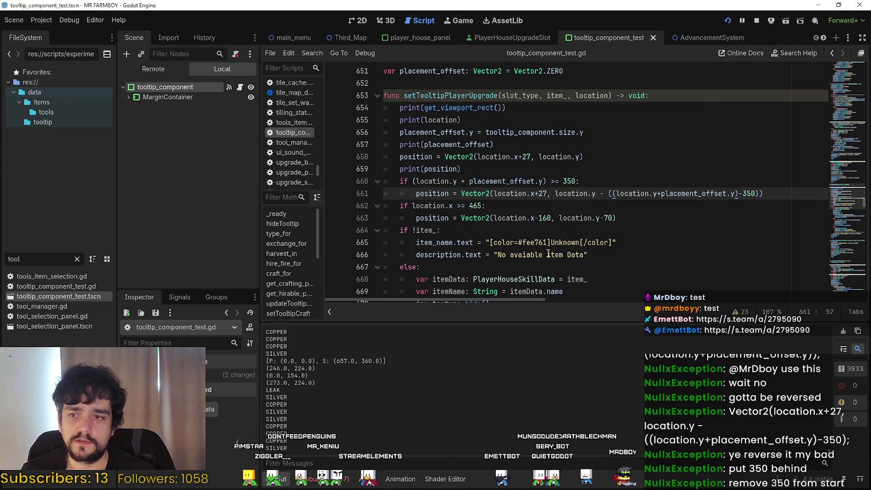
pyautogui.hotkey('alt', 'Tab')
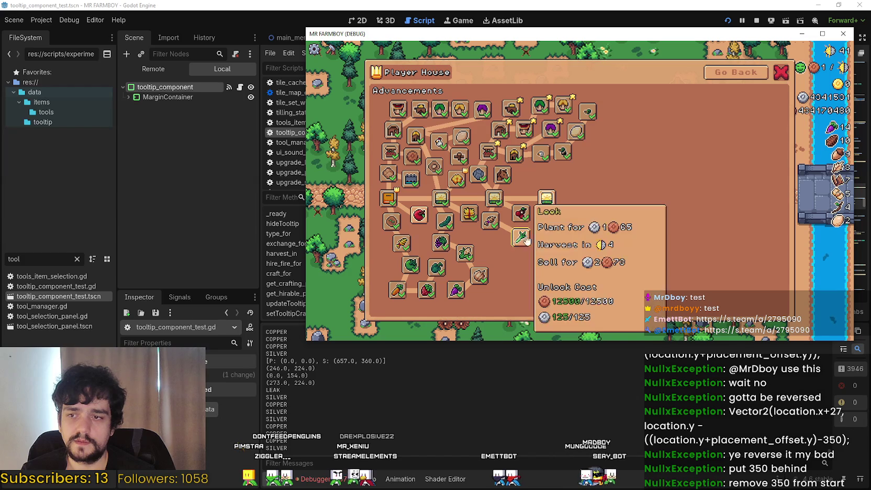
pyautogui.moveTo(557, 141)
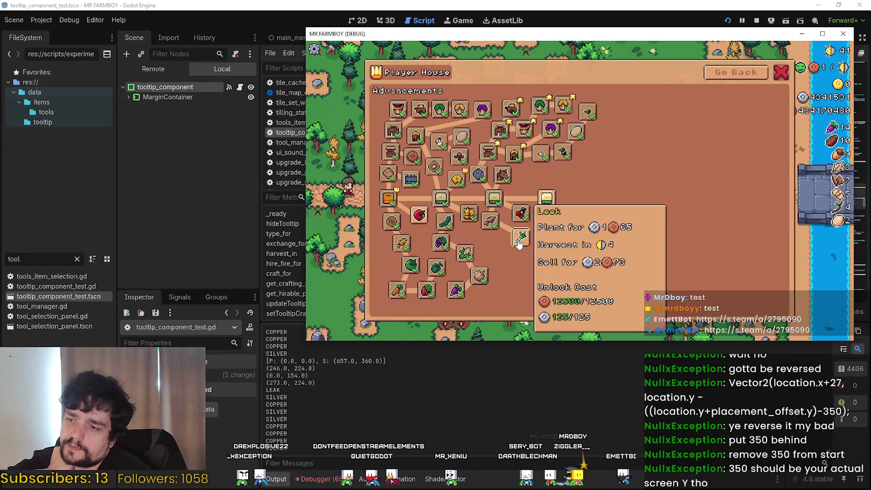
pyautogui.hotkey('alt', 'Tab')
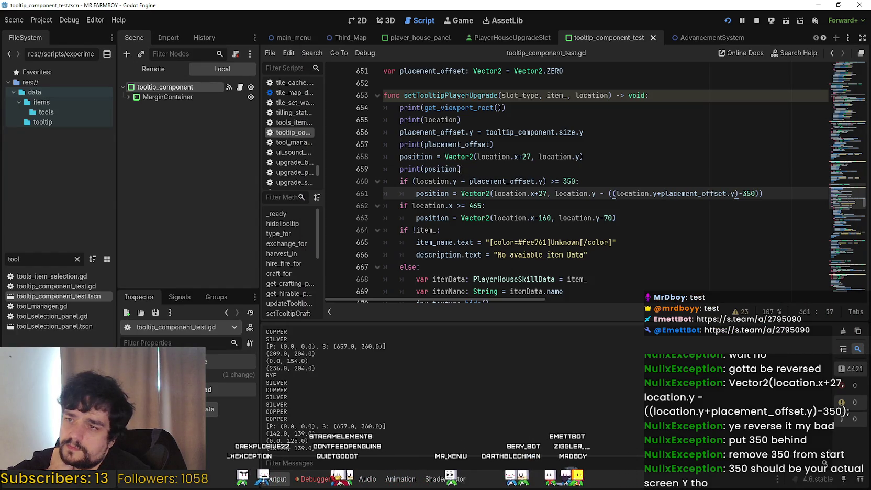
# Review the location and placement_offset print statements and recheck the Leek tooltip in the game
pyautogui.moveTo(461, 120); pyautogui.dragTo(397, 115)
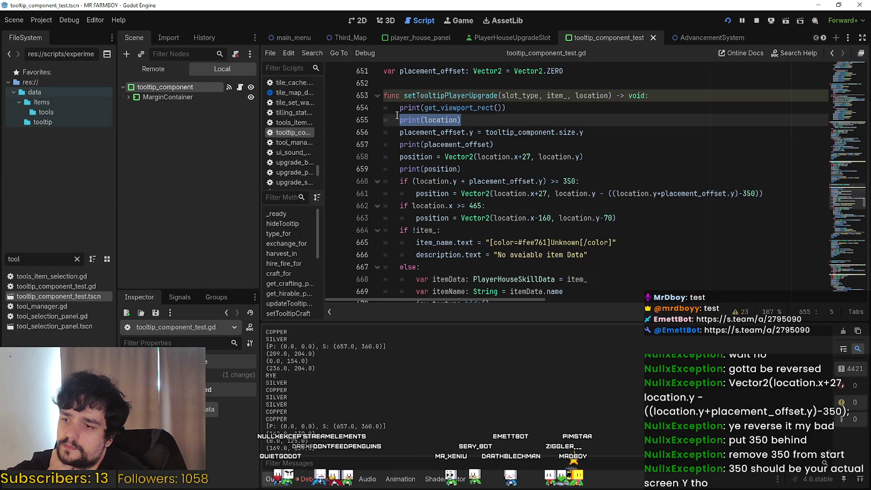
pyautogui.moveTo(494, 145); pyautogui.dragTo(422, 145)
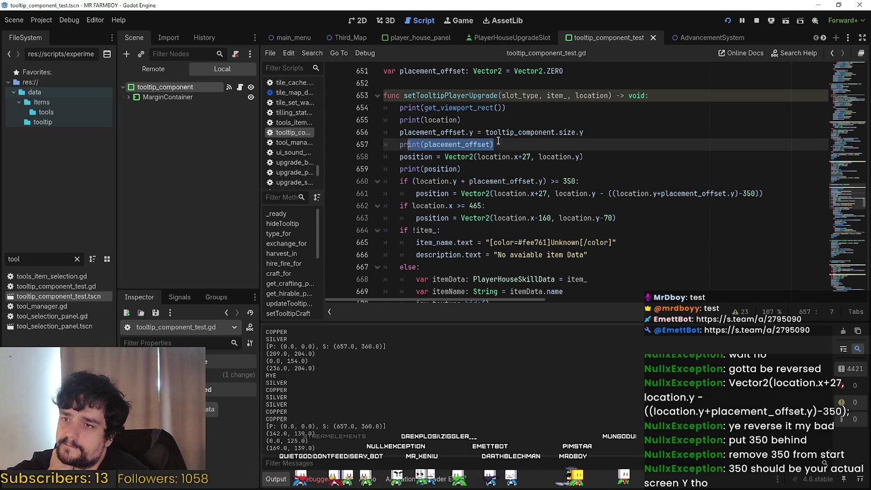
pyautogui.doubleClick(517, 134)
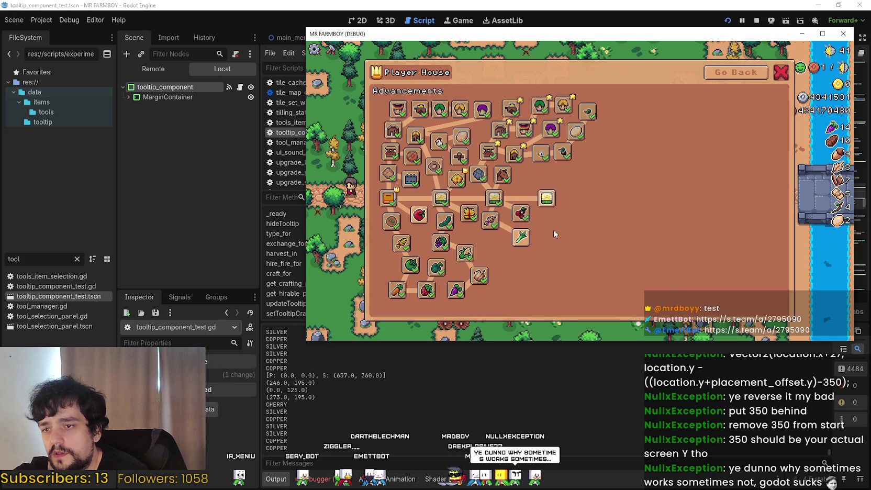
pyautogui.moveTo(522, 239)
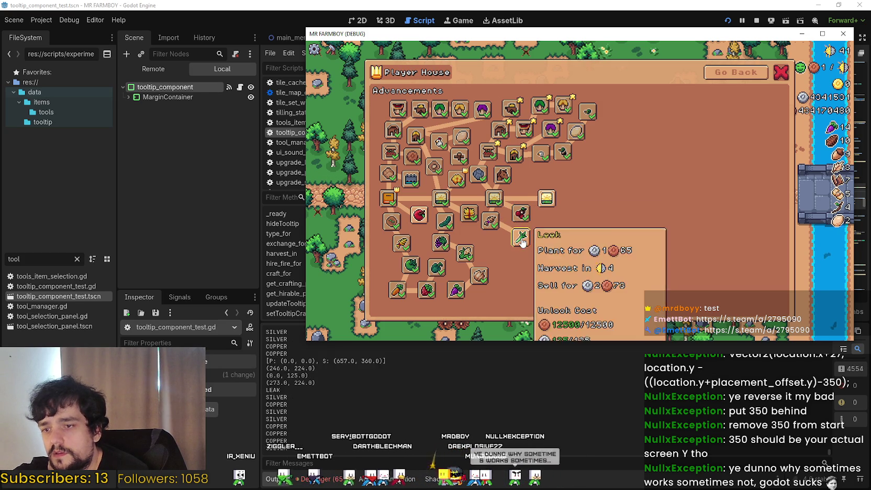
pyautogui.hotkey('alt', 'Tab')
# Put the caret after tooltip_component on line 656 and expand MarginContainer's children in the Scene dock
pyautogui.click(516, 146)
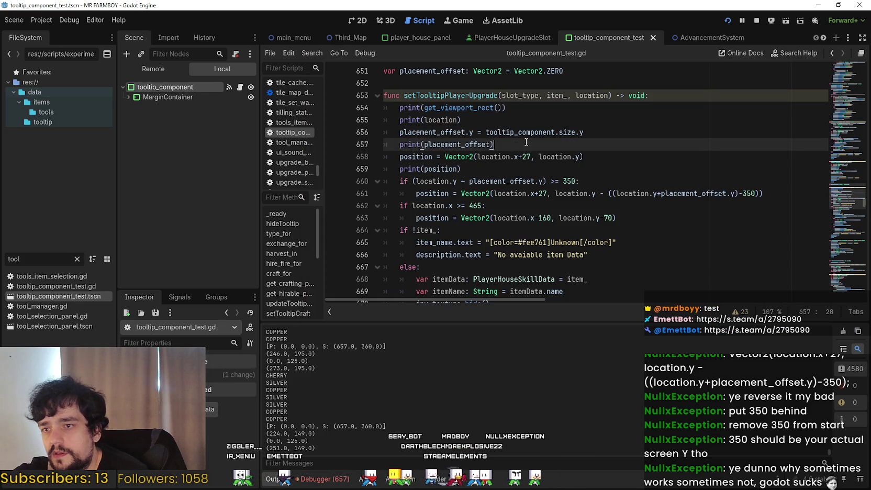
pyautogui.click(553, 132)
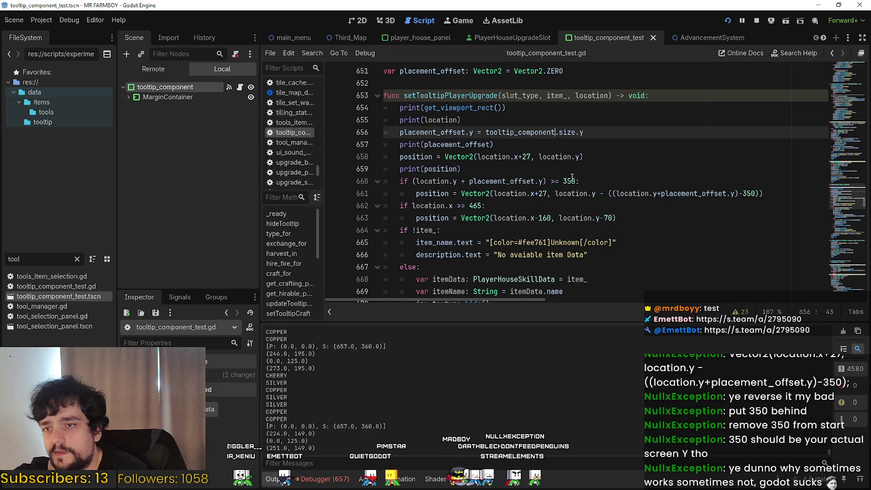
pyautogui.click(128, 97)
pyautogui.click(167, 97)
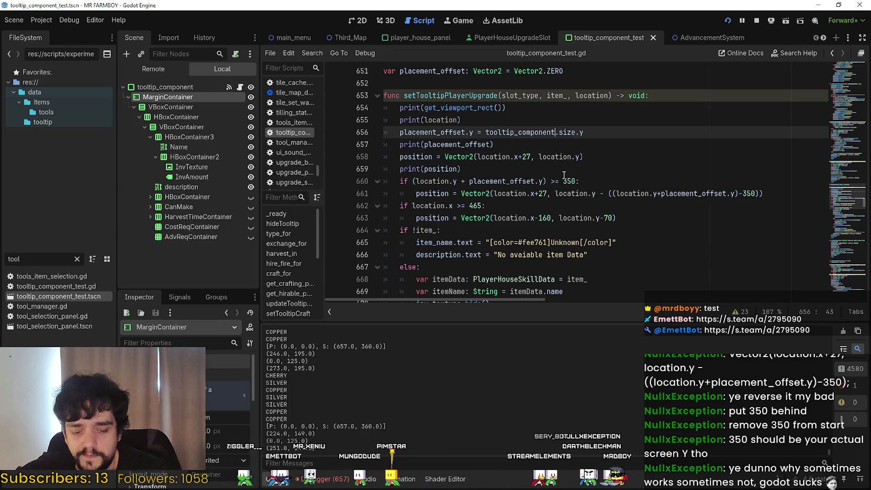
# Change line 656 to use tooltip_component.get_child(0).get_child(0).size.y, closing the game and saving
pyautogui.write('.get_chi')
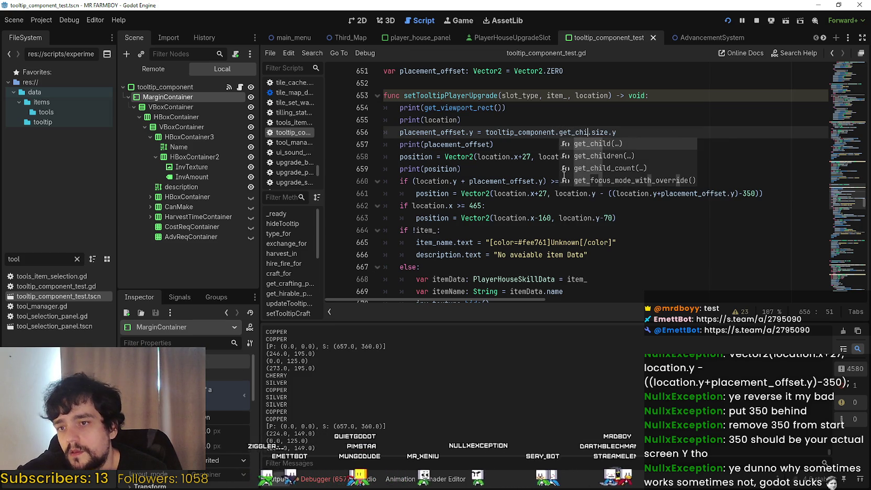
pyautogui.press('Return')
pyautogui.write('0')
pyautogui.hotkey('ctrl', 's')
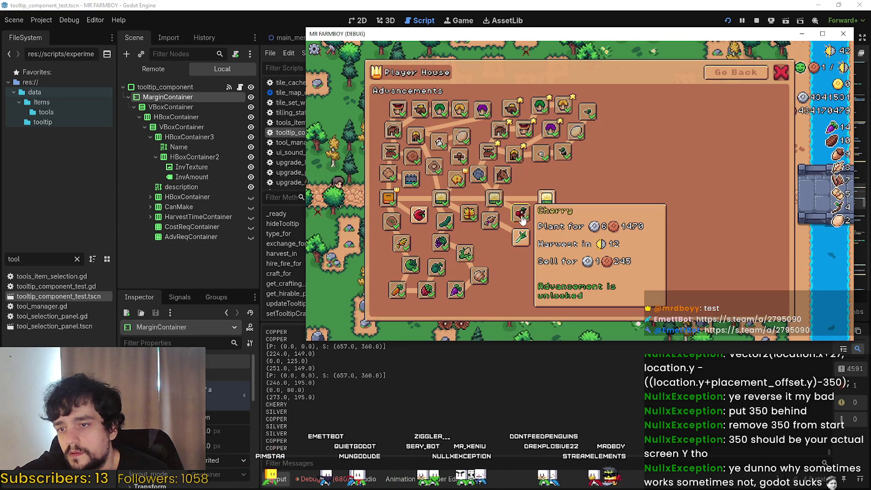
pyautogui.moveTo(523, 239)
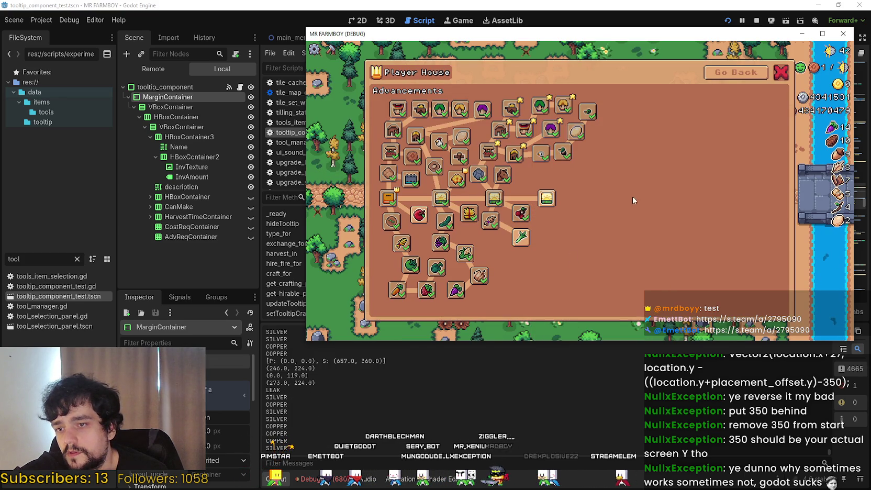
pyautogui.press('F8')
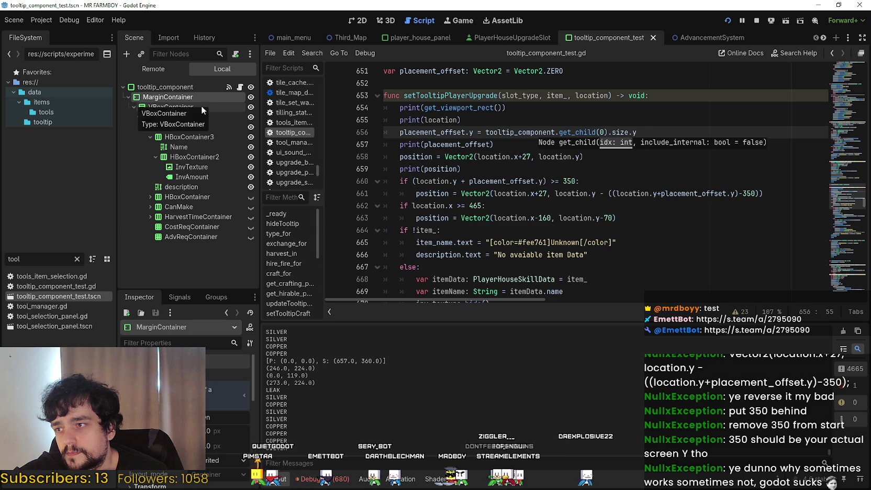
pyautogui.click(175, 108)
pyautogui.moveTo(608, 132); pyautogui.dragTo(560, 134)
pyautogui.click(612, 132)
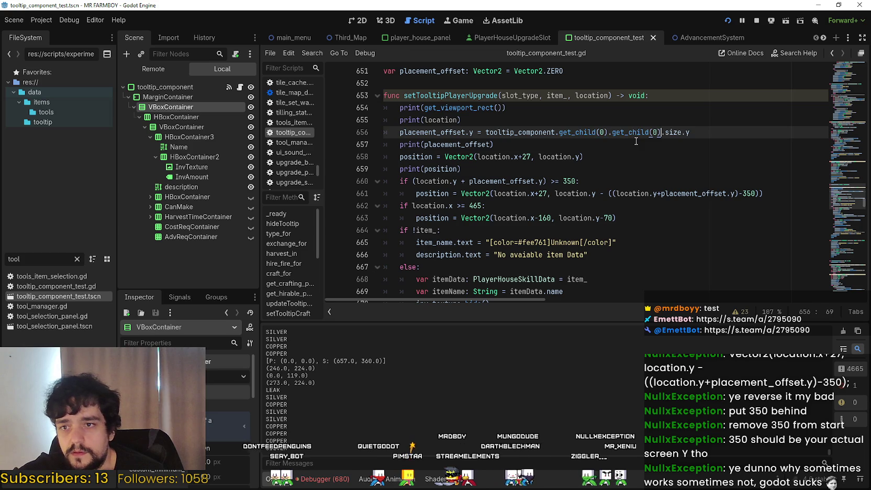
pyautogui.hotkey('ctrl', 's')
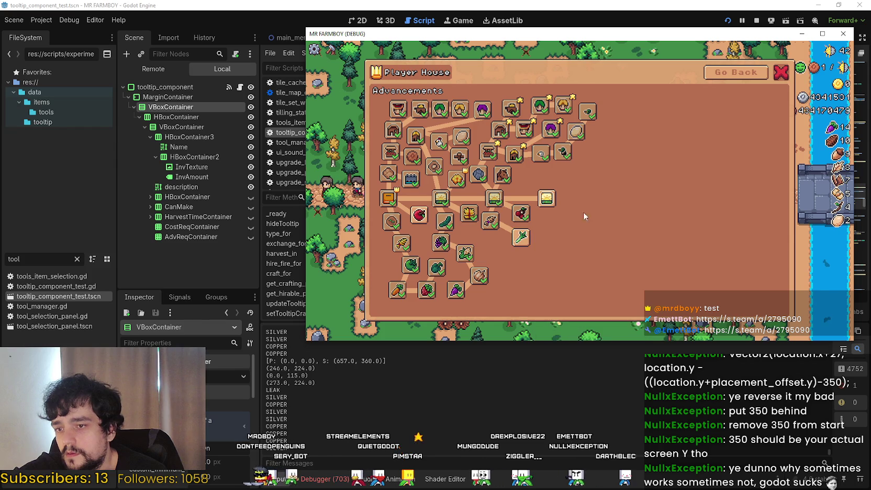
# Show tooltip_component_test in the 2D view, zoomed on the Carrot panel, with the root node selected
pyautogui.click(650, 6)
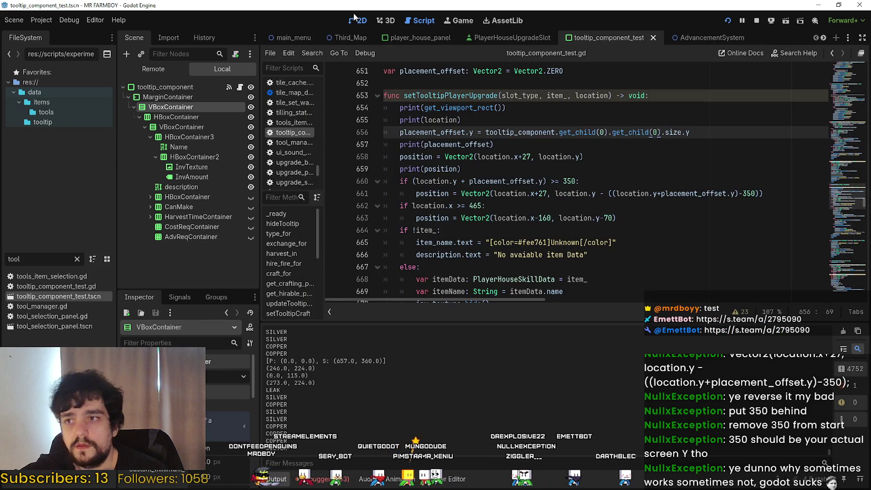
pyautogui.click(354, 18)
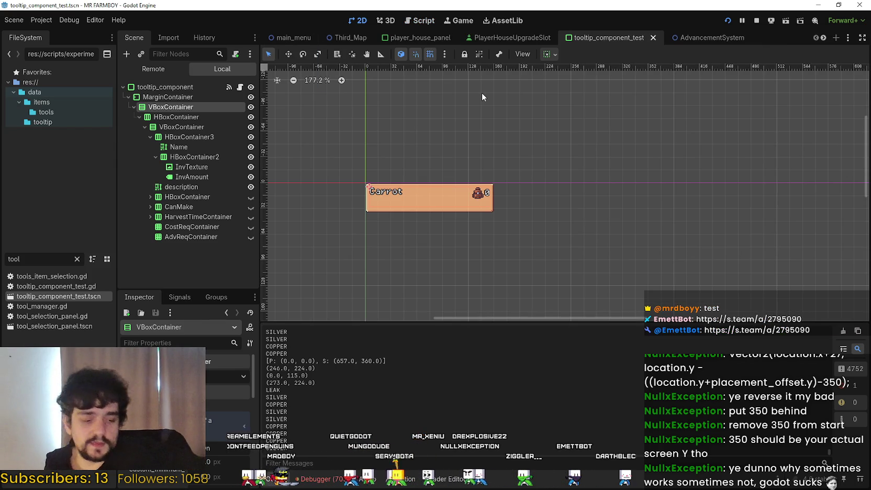
pyautogui.scroll(-1, 437, 244)
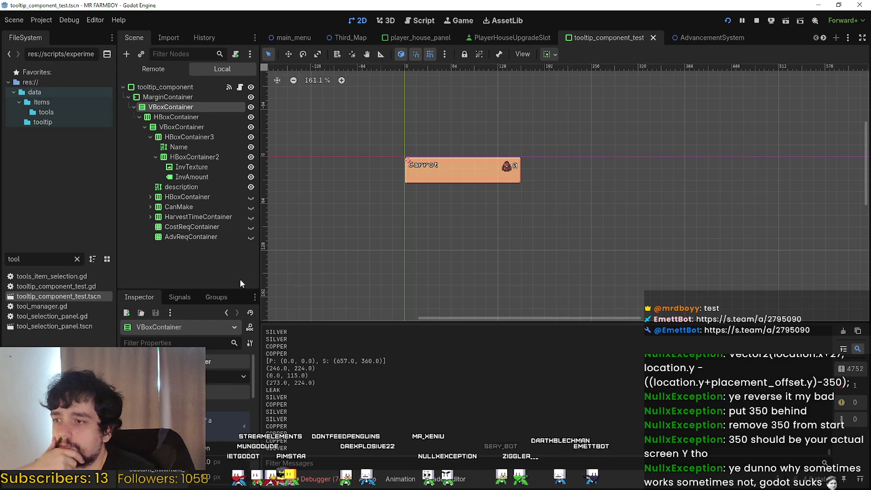
pyautogui.click(166, 89)
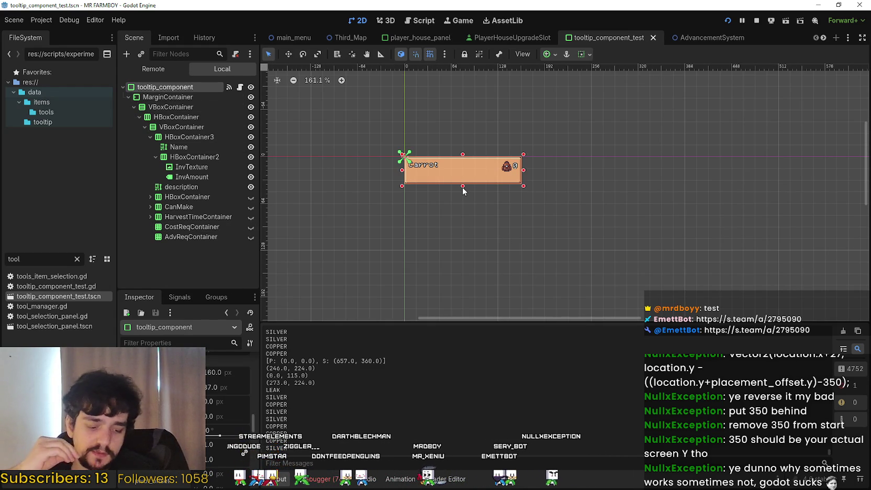
# Drag the panel's bottom handle to size (160, 35), then hover Cherry and Leek in-game
pyautogui.moveTo(462, 188); pyautogui.dragTo(464, 186)
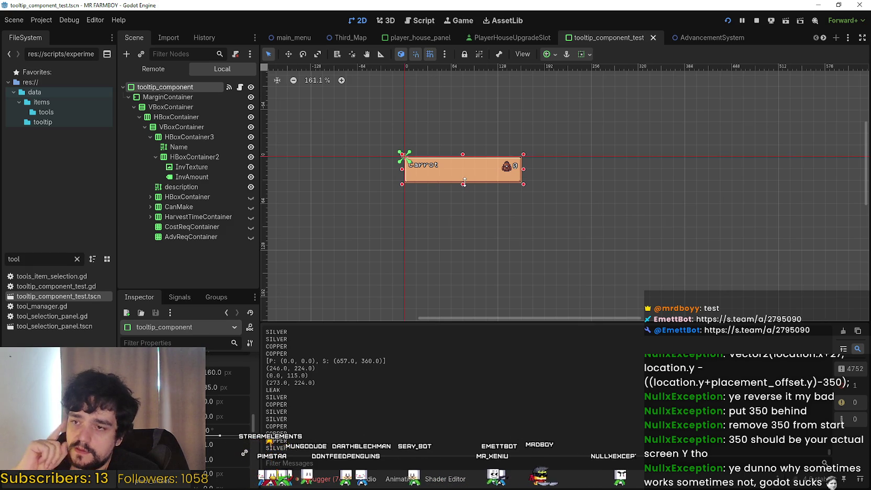
pyautogui.moveTo(465, 182); pyautogui.dragTo(463, 183)
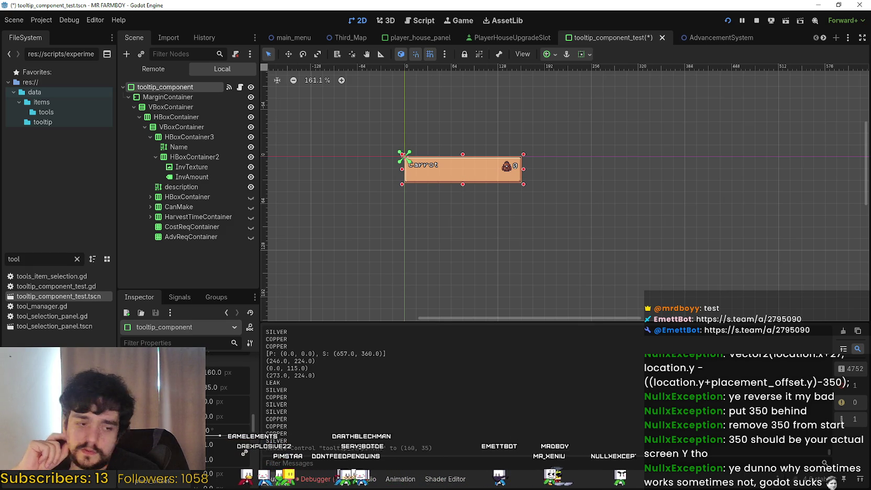
pyautogui.hotkey('alt', 'Tab')
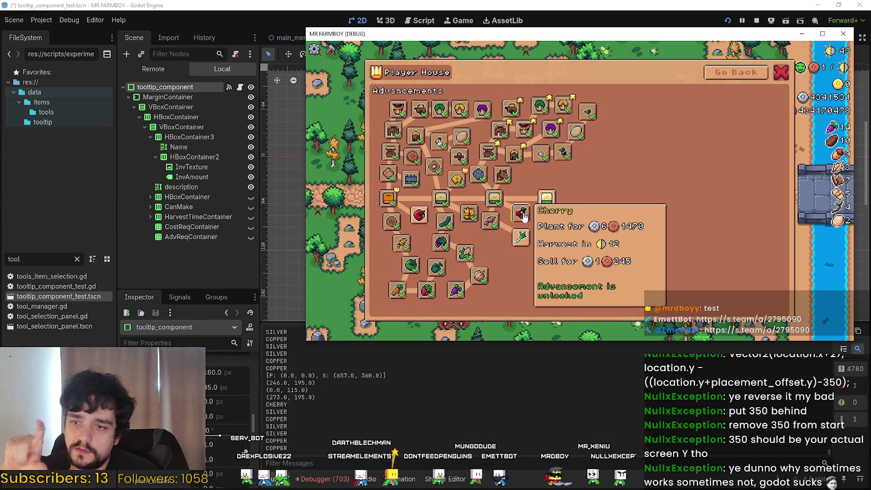
pyautogui.moveTo(517, 242)
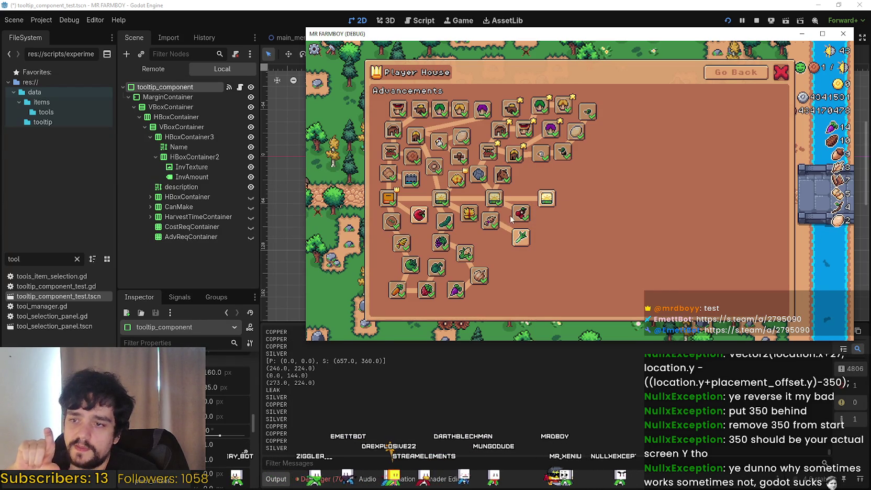
pyautogui.moveTo(521, 215)
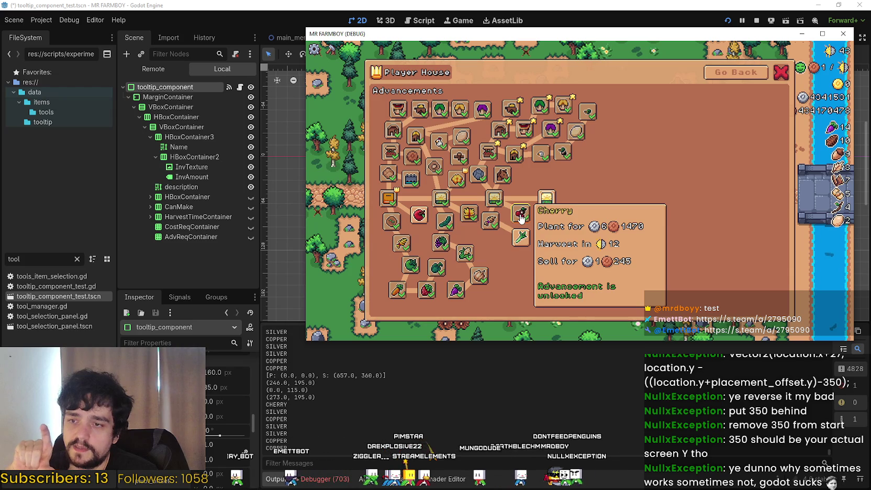
pyautogui.moveTo(519, 241)
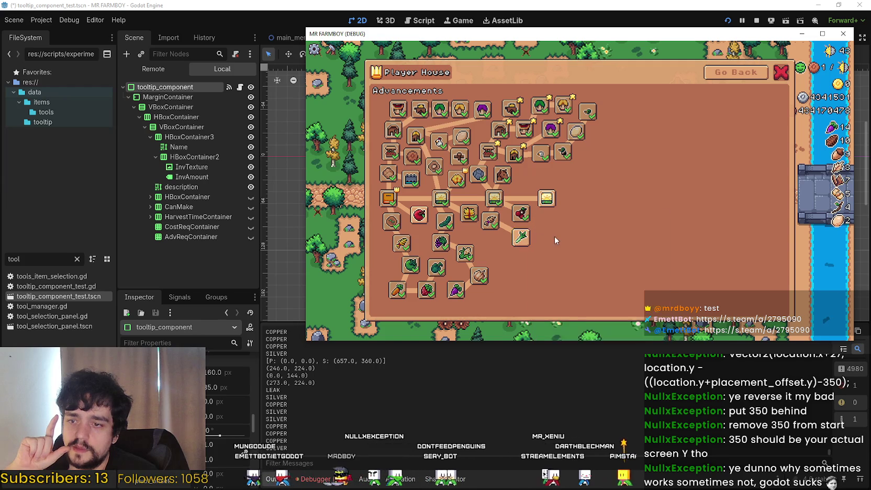
pyautogui.click(516, 6)
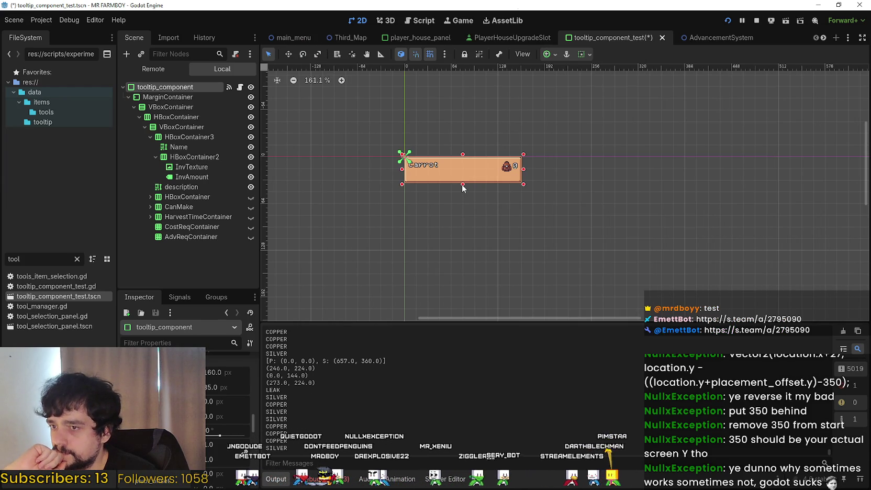
# Resize the tooltip panel's height by dragging, first stretching it taller, then shortening it
pyautogui.moveTo(463, 186); pyautogui.dragTo(463, 229)
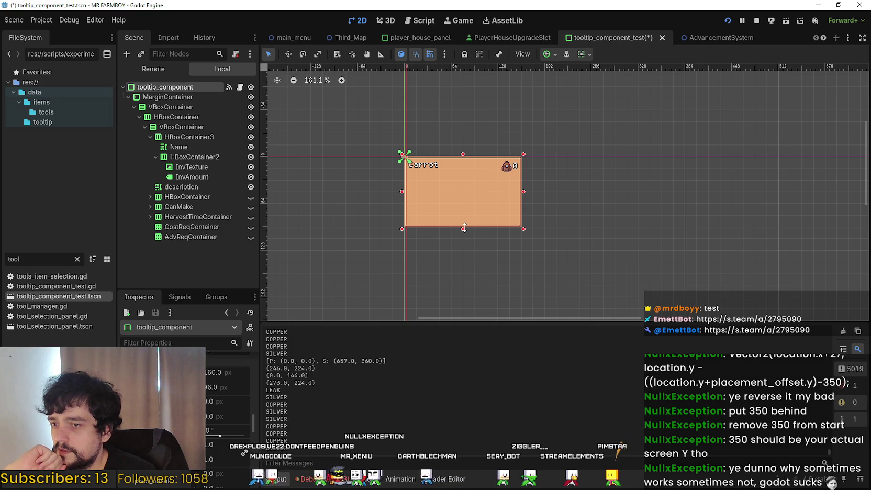
pyautogui.moveTo(464, 228); pyautogui.dragTo(454, 297)
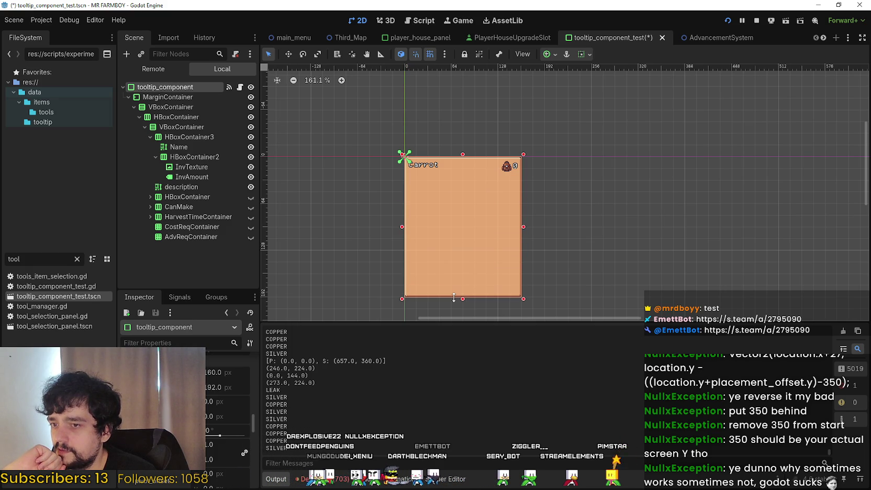
pyautogui.moveTo(454, 297)
pyautogui.mouseDown()
pyautogui.moveTo(453, 214)
pyautogui.moveTo(453, 228)
pyautogui.moveTo(463, 213)
pyautogui.mouseUp()
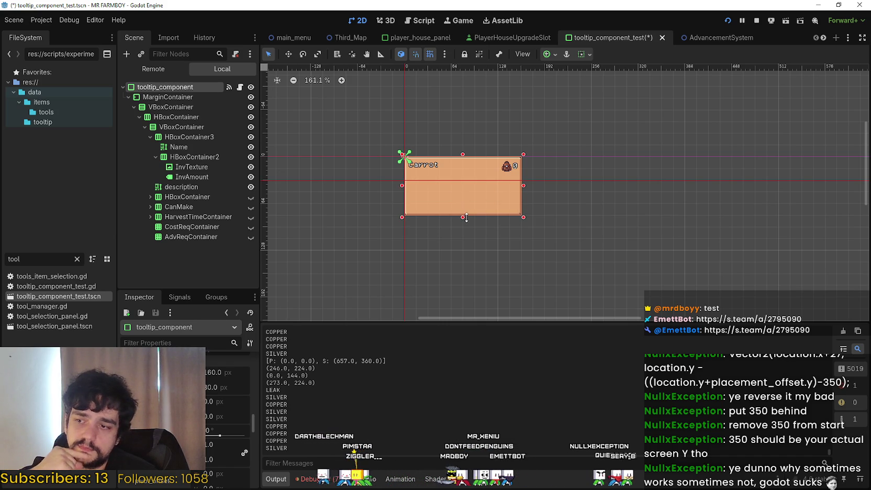
pyautogui.moveTo(466, 217)
pyautogui.mouseDown()
pyautogui.moveTo(463, 295)
pyautogui.moveTo(462, 203)
pyautogui.mouseUp()
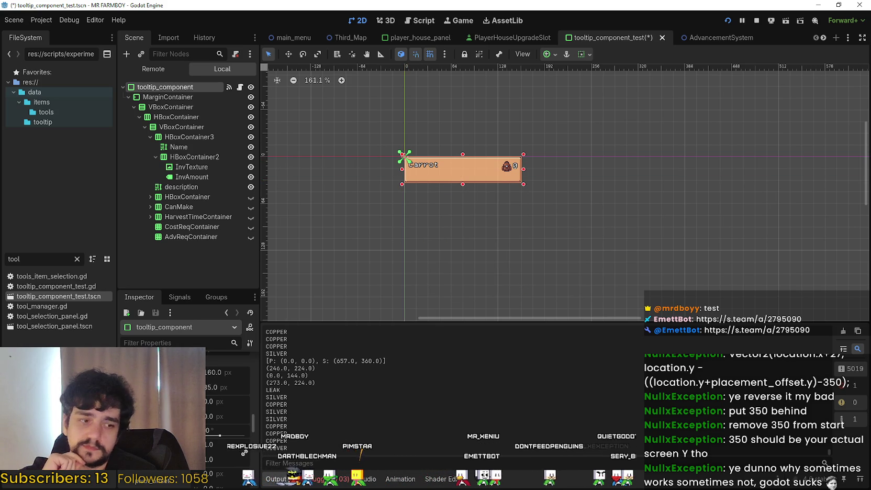
# Run the game to test the tooltip, stop it, and open tooltip_component_test.gd
pyautogui.press('F5')
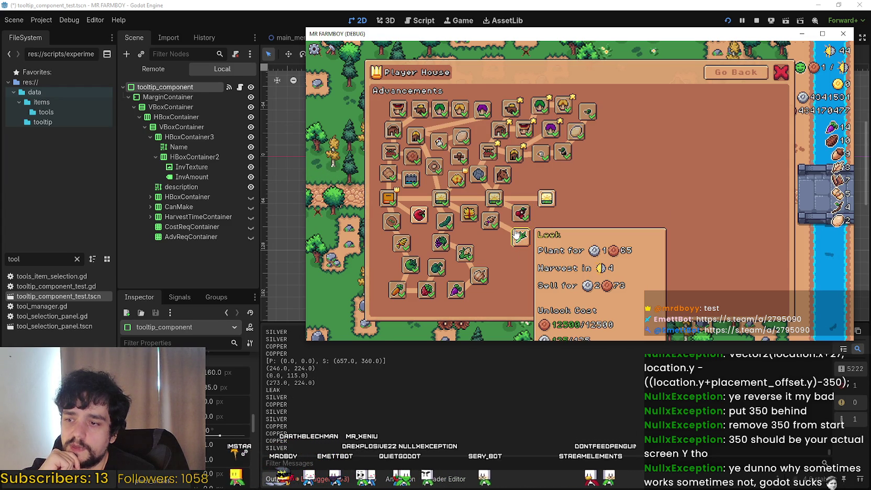
pyautogui.press('F8')
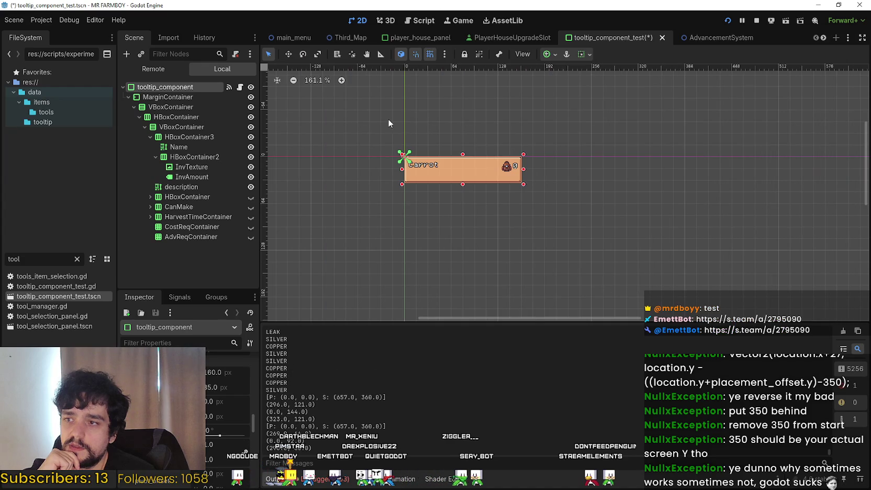
pyautogui.click(240, 87)
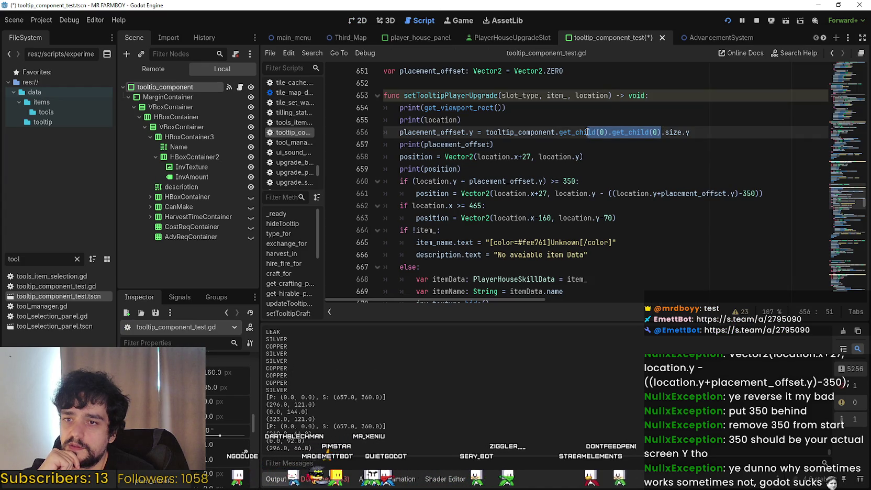
# Trim line 656 to tooltip_component.size.y, then review uses of position, get_viewport_rect and placement_offset
pyautogui.moveTo(559, 132); pyautogui.dragTo(663, 131)
pyautogui.press('BackSpace')
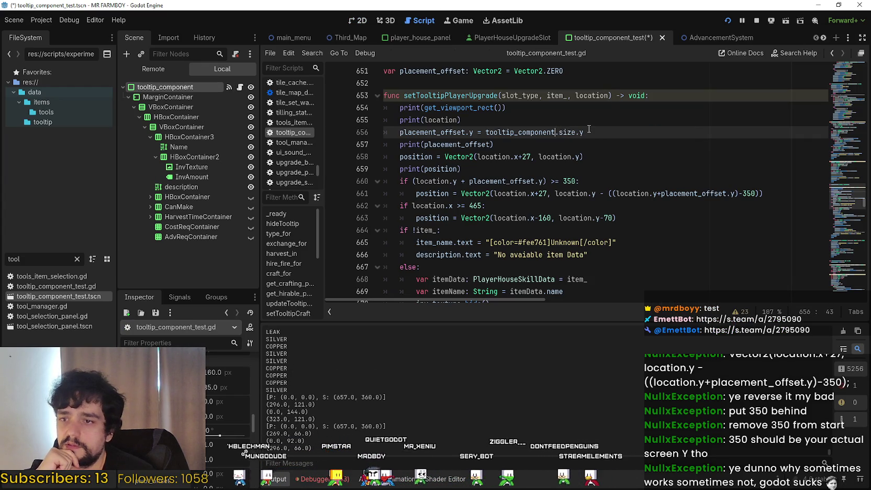
pyautogui.doubleClick(438, 169)
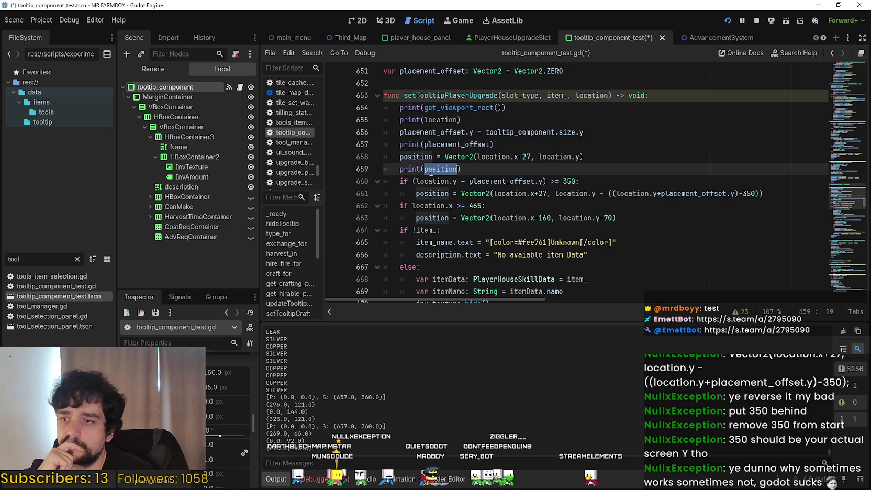
pyautogui.click(451, 121)
pyautogui.doubleClick(458, 108)
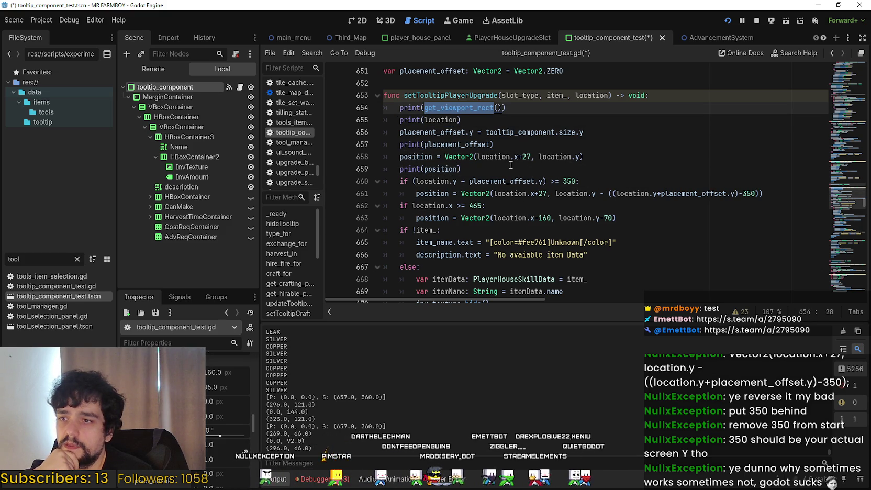
pyautogui.doubleClick(432, 133)
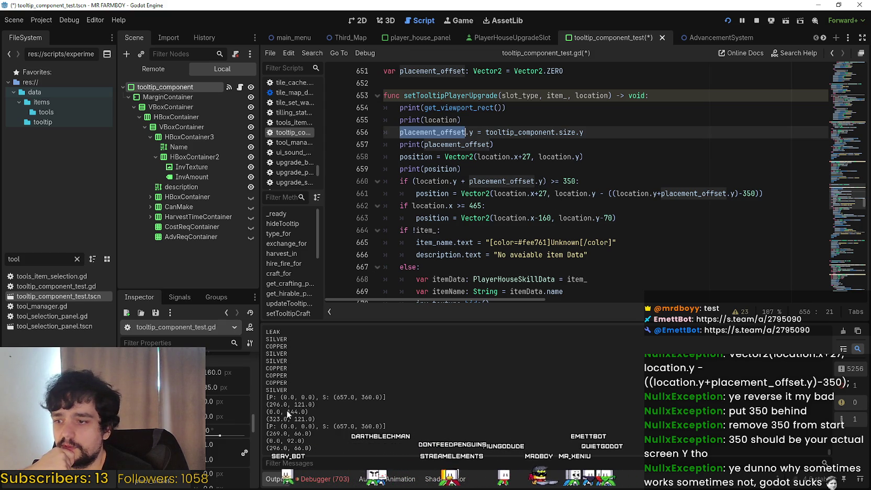
# Relaunch the game to test the tooltip placement
pyautogui.press('Down')
pyautogui.press('End')
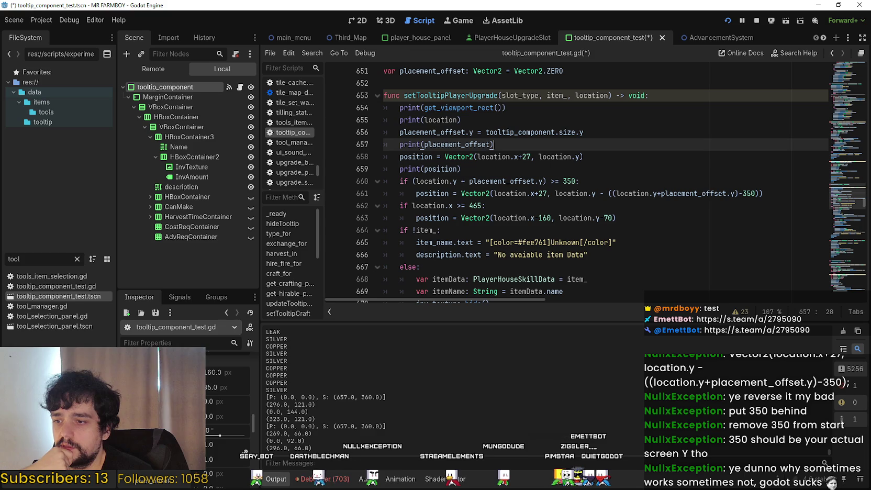
pyautogui.hotkey('alt', 'Tab')
pyautogui.moveTo(528, 224)
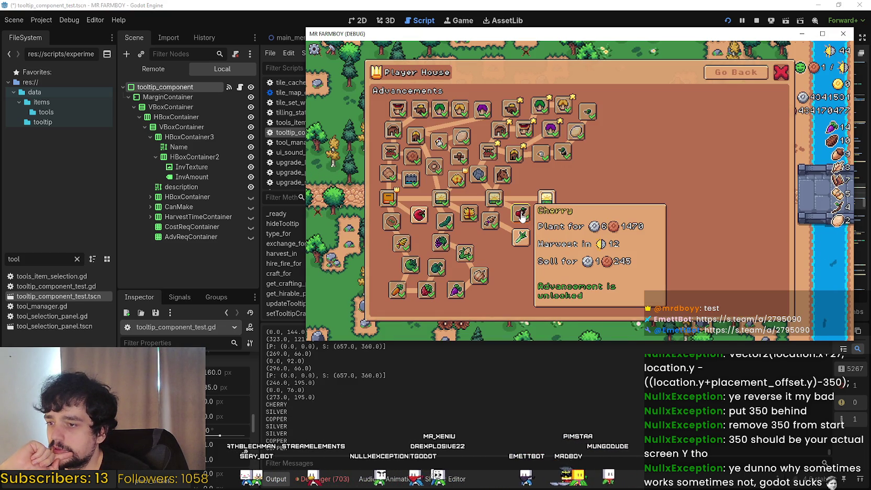
# Hover the Leek and Cherry upgrades in the running game, then place the Snipping Tool window
pyautogui.moveTo(527, 241)
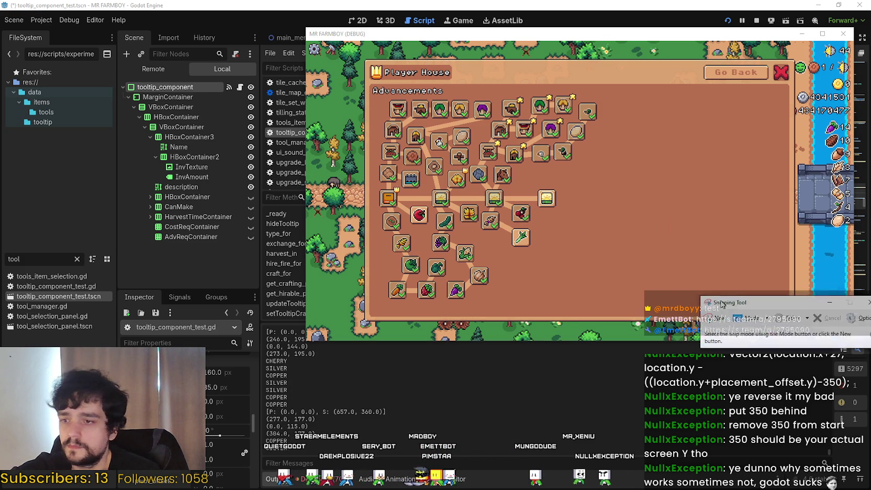
pyautogui.moveTo(574, 220); pyautogui.dragTo(585, 214)
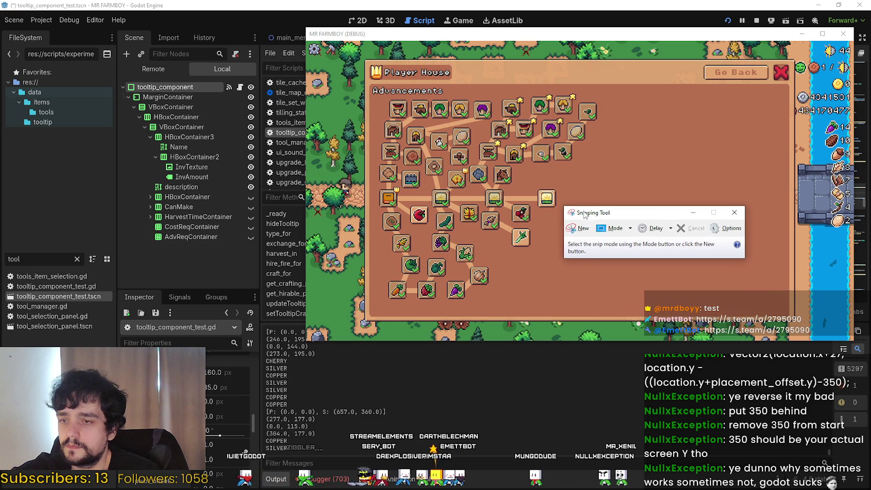
# Snip the console's printed tooltip positions, move the snip over the game, and underline 116.0 in red
pyautogui.click(579, 228)
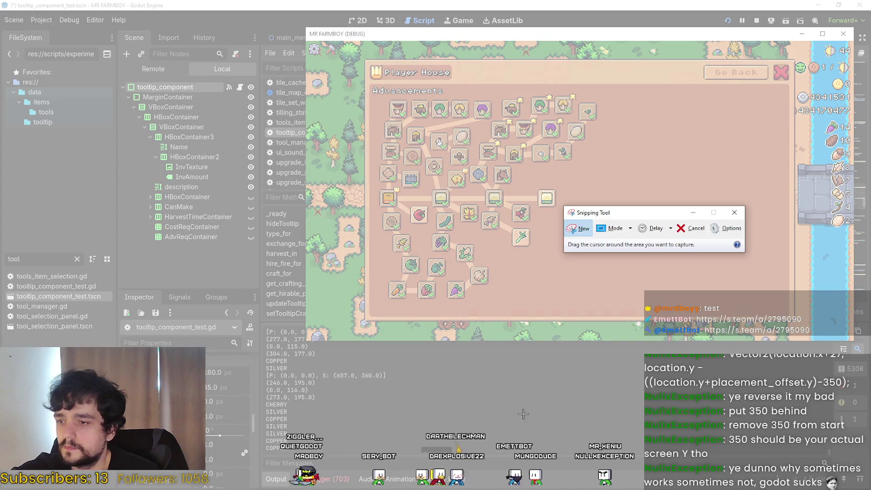
pyautogui.moveTo(254, 364)
pyautogui.mouseDown()
pyautogui.moveTo(363, 391)
pyautogui.moveTo(414, 414)
pyautogui.mouseUp()
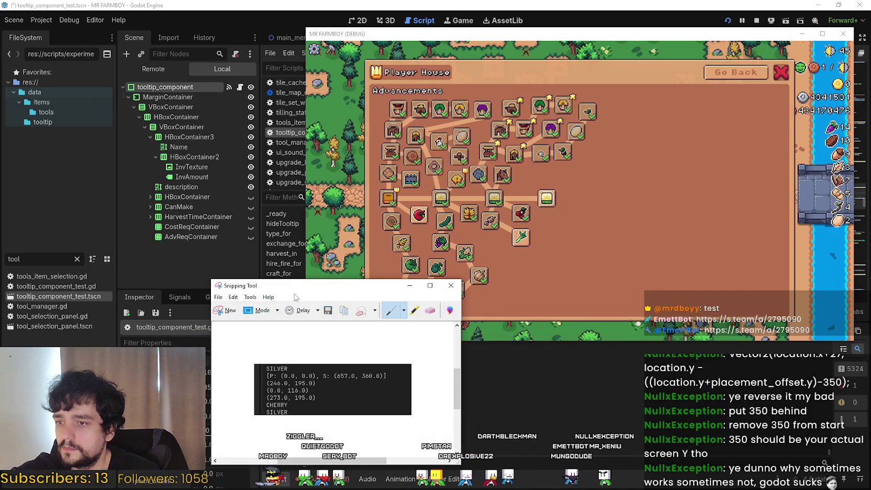
pyautogui.click(451, 285)
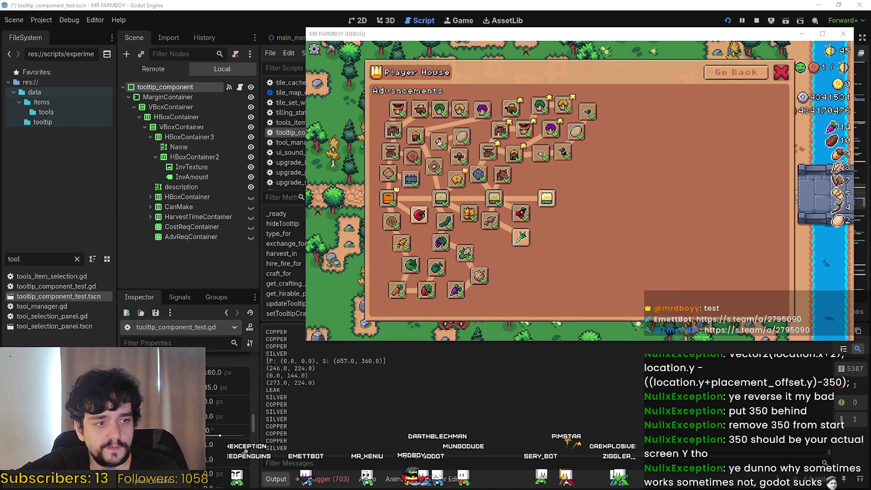
pyautogui.hotkey('alt', 'Tab')
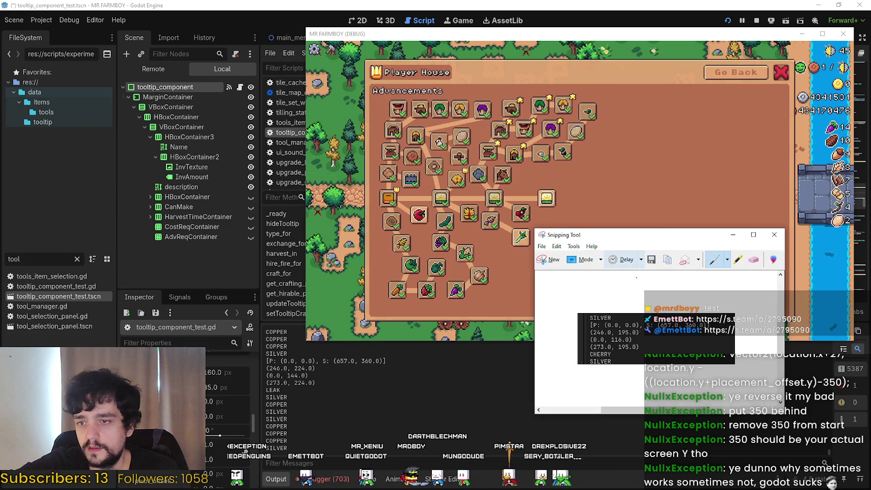
pyautogui.moveTo(594, 239); pyautogui.dragTo(623, 183)
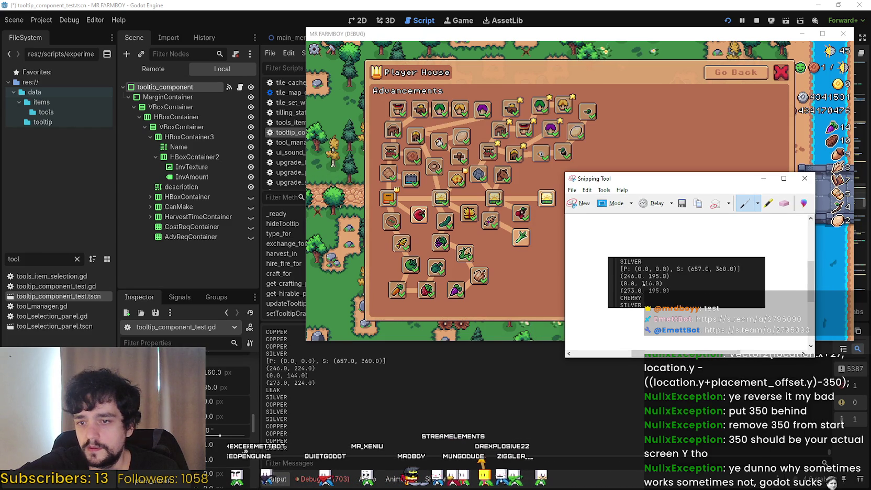
pyautogui.moveTo(642, 282)
pyautogui.mouseDown()
pyautogui.moveTo(661, 281)
pyautogui.moveTo(654, 287)
pyautogui.mouseUp()
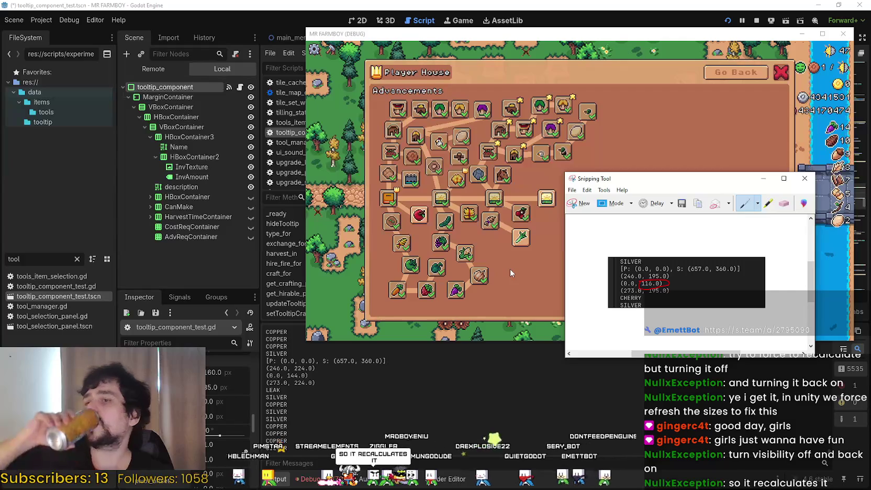
# Bring the Godot script editor back in front of Snipping Tool and the game
pyautogui.click(398, 6)
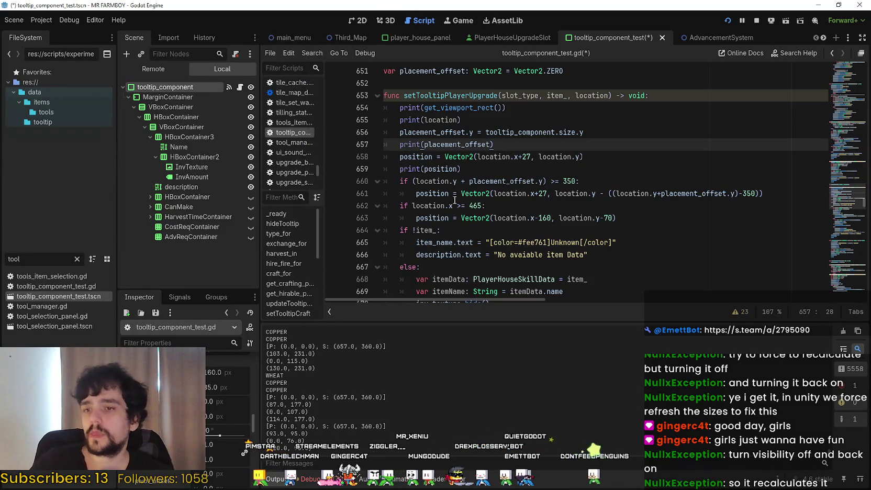
# Add 'tooltip_component.visible = false' on a new line after print(location)
pyautogui.click(531, 117)
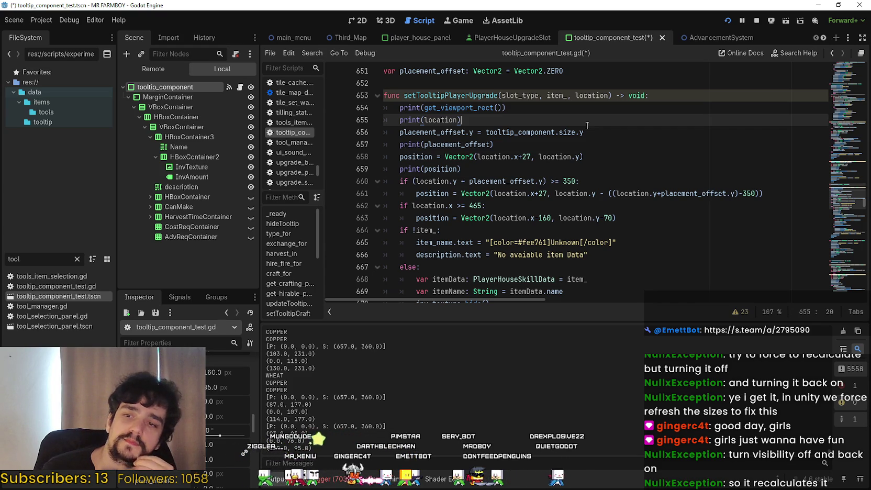
pyautogui.press('Return')
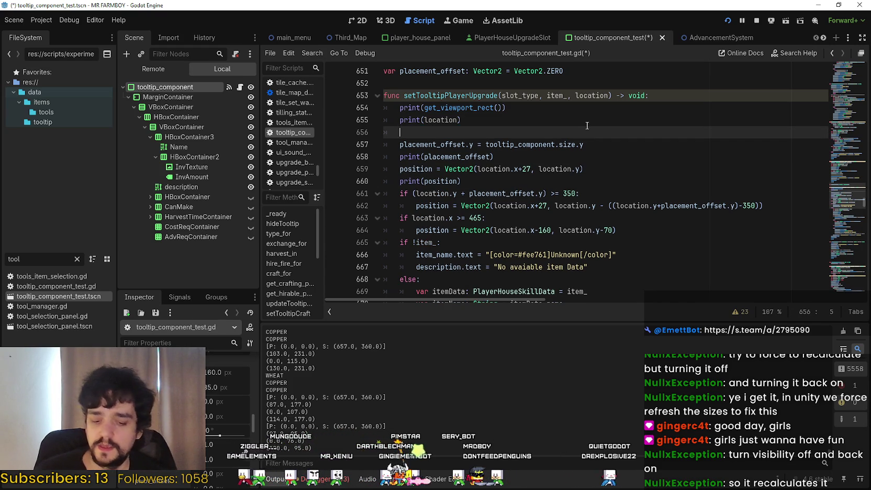
pyautogui.write('pr')
pyautogui.press('BackSpace')
pyautogui.press('BackSpace')
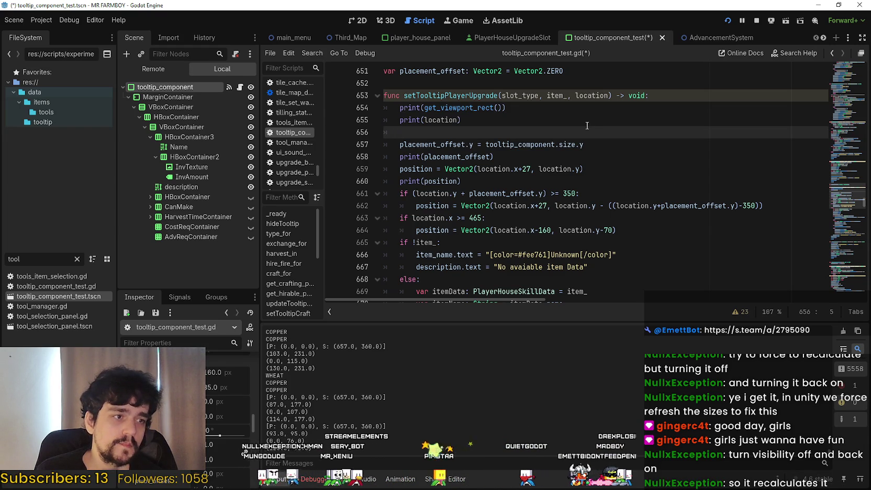
pyautogui.write('tool')
pyautogui.press('Return')
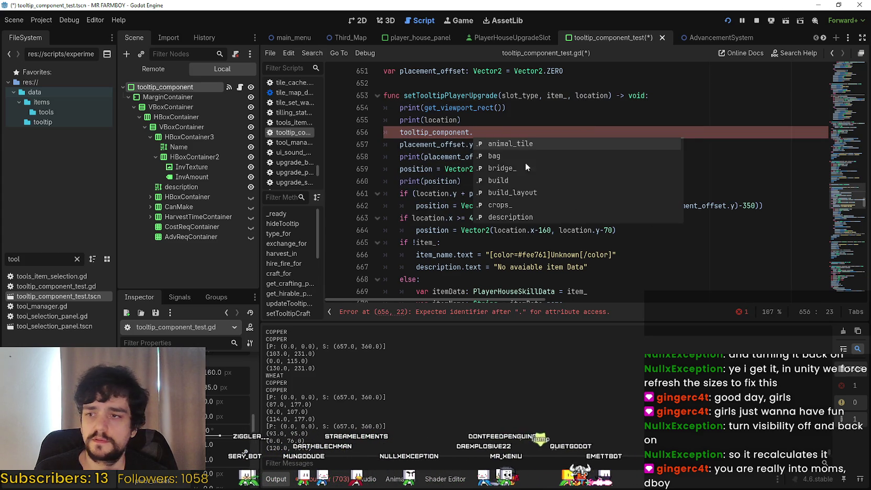
pyautogui.write('vis')
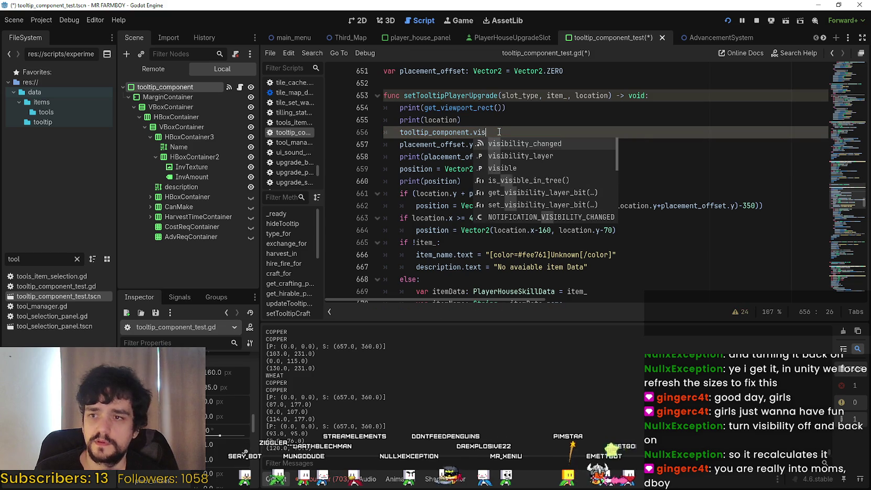
pyautogui.write('ible ')
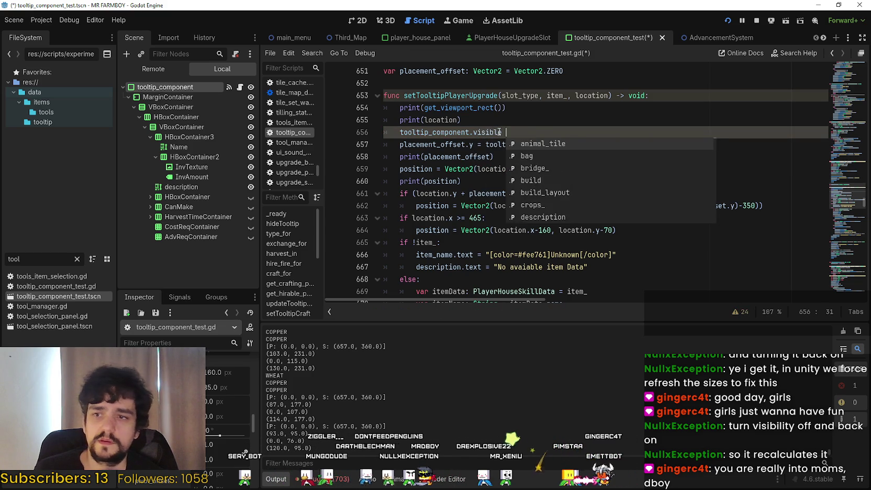
pyautogui.write('= false')
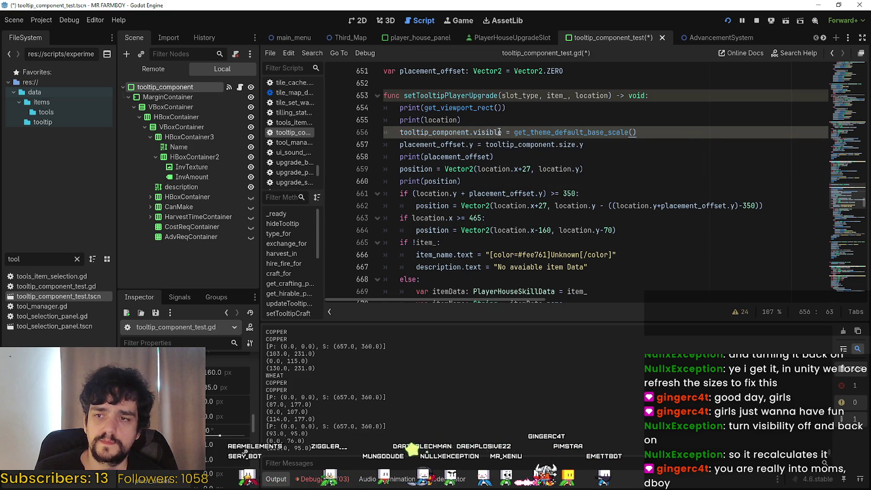
pyautogui.press('Return')
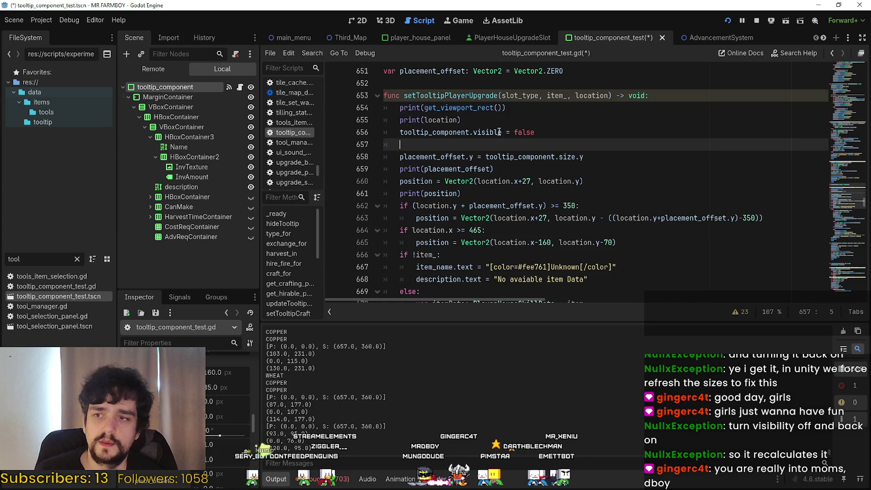
# Add tooltip_component.call_deferred("set_visible", true) on the next line, then save and run
pyautogui.write('tool')
pyautogui.press('Return')
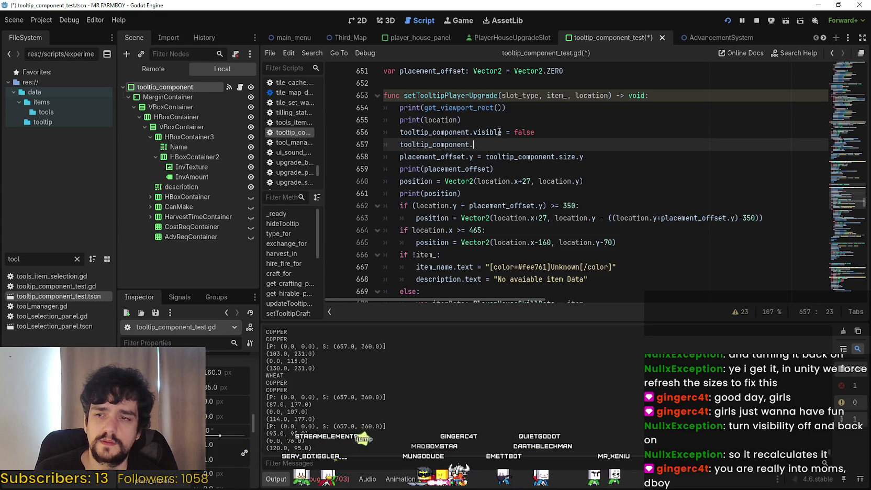
pyautogui.write('ca')
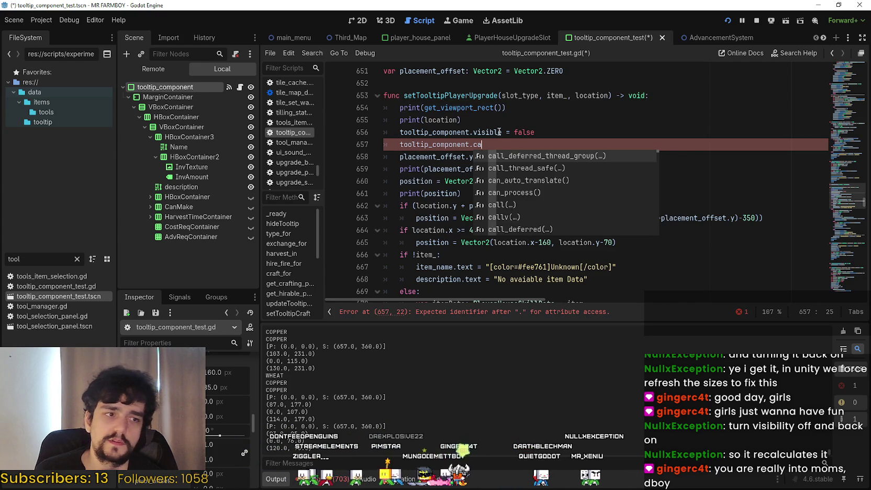
pyautogui.write('ll_d')
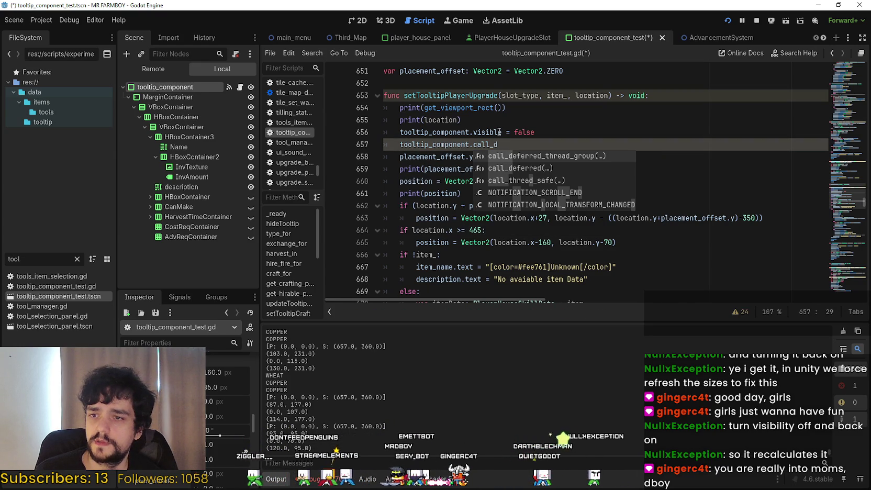
pyautogui.press('Return')
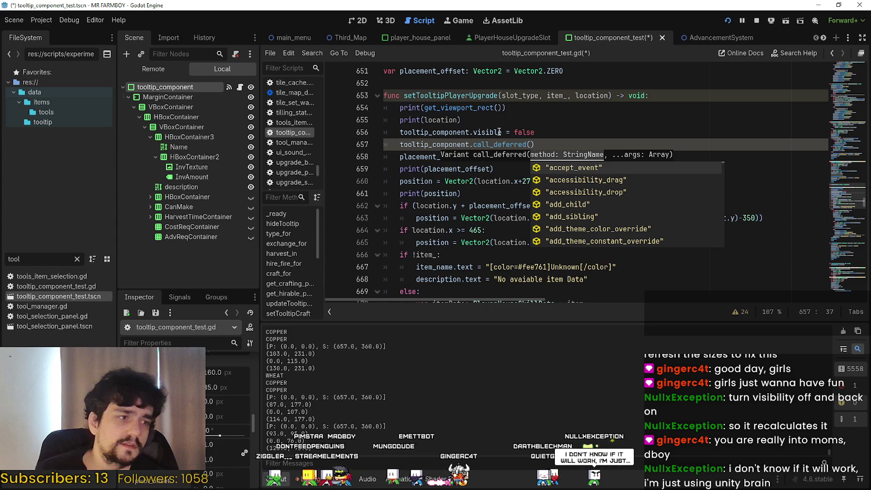
pyautogui.write('set')
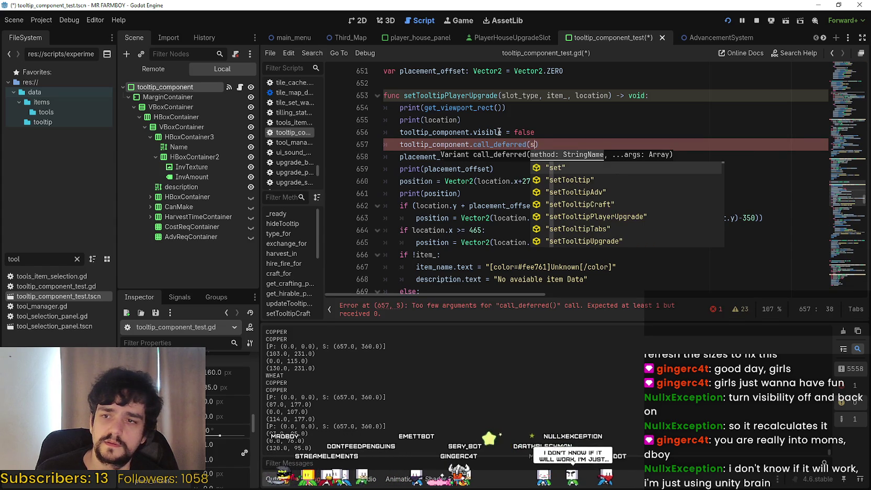
pyautogui.press('BackSpace')
pyautogui.press('BackSpace')
pyautogui.press('BackSpace')
pyautogui.write('"seet')
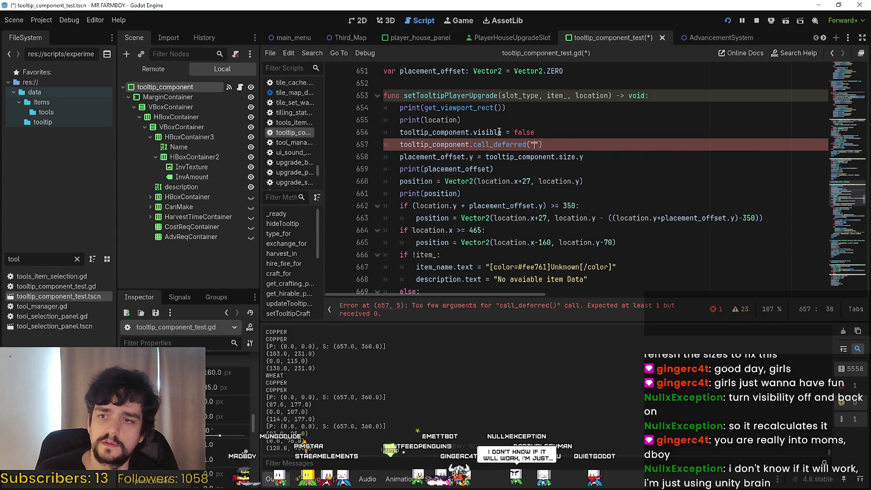
pyautogui.press('BackSpace')
pyautogui.press('BackSpace')
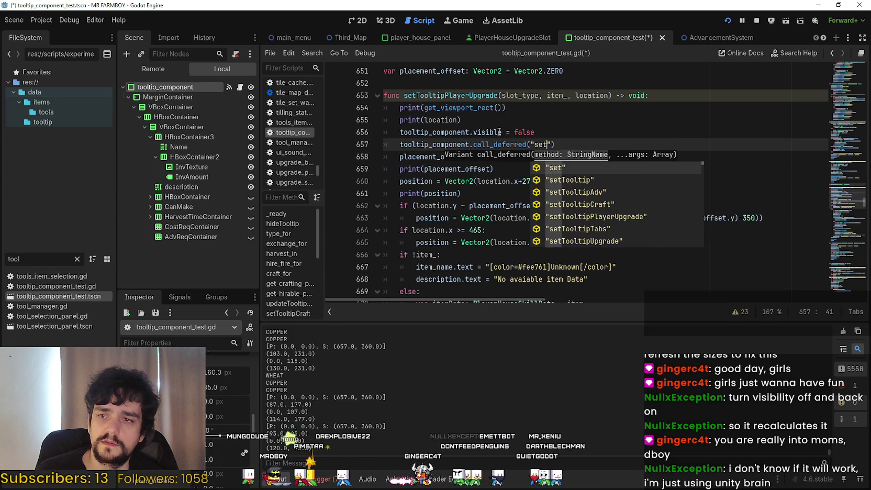
pyautogui.write('t_')
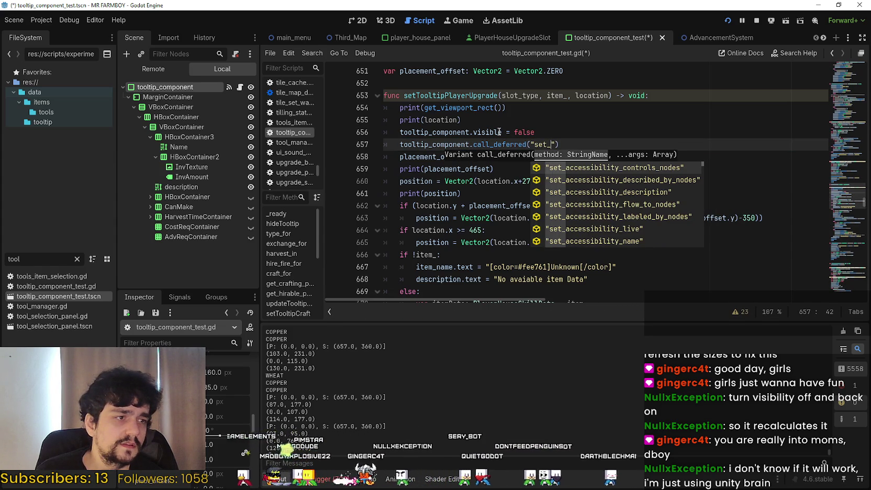
pyautogui.write('visi')
pyautogui.press('Down')
pyautogui.press('Down')
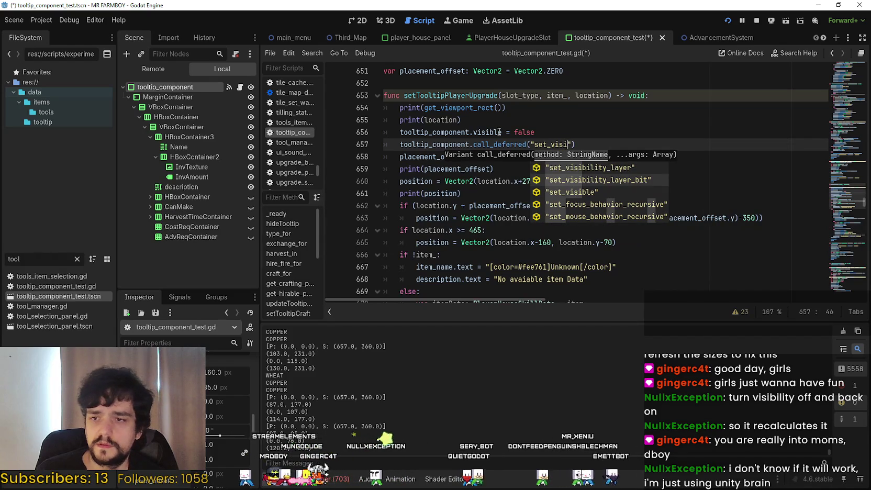
pyautogui.press('Return')
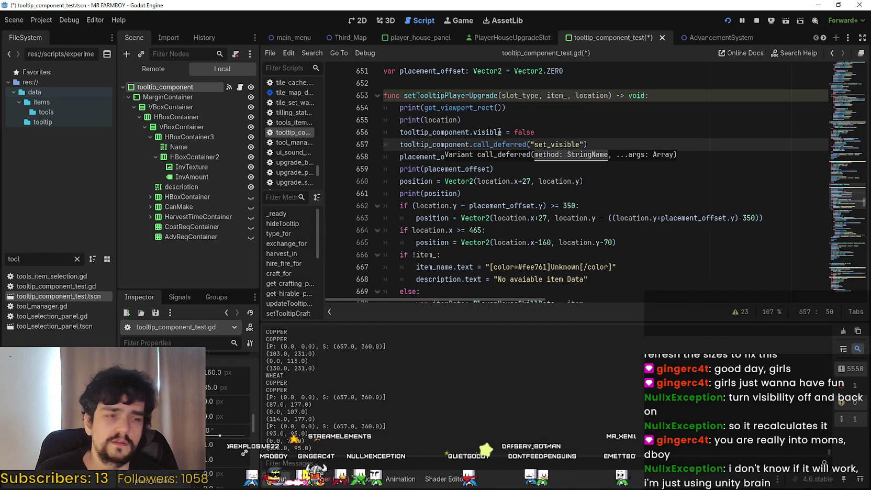
pyautogui.write('true')
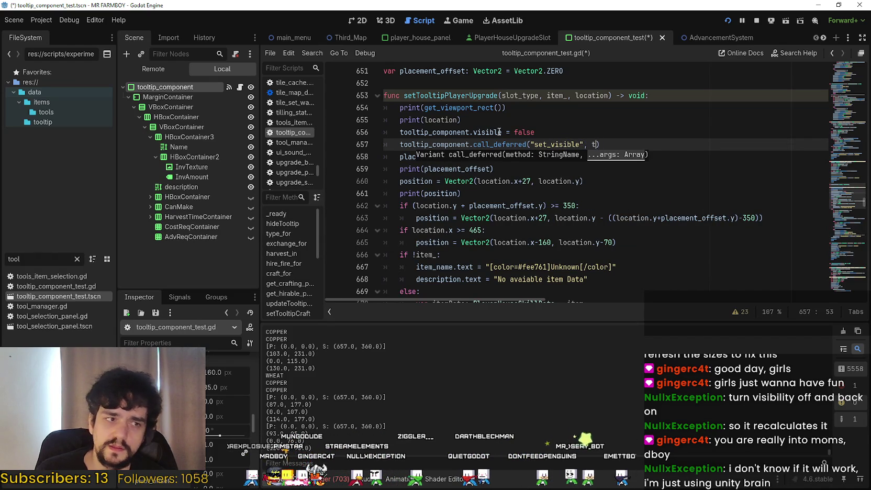
pyautogui.click(653, 136)
pyautogui.hotkey('ctrl', 's')
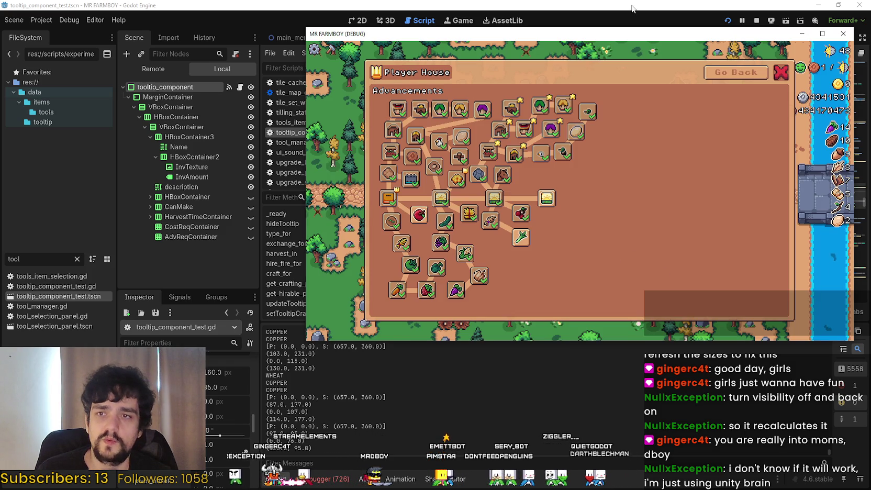
pyautogui.click(632, 8)
pyautogui.moveTo(635, 141); pyautogui.dragTo(384, 132)
pyautogui.hotkey('alt', 'Tab')
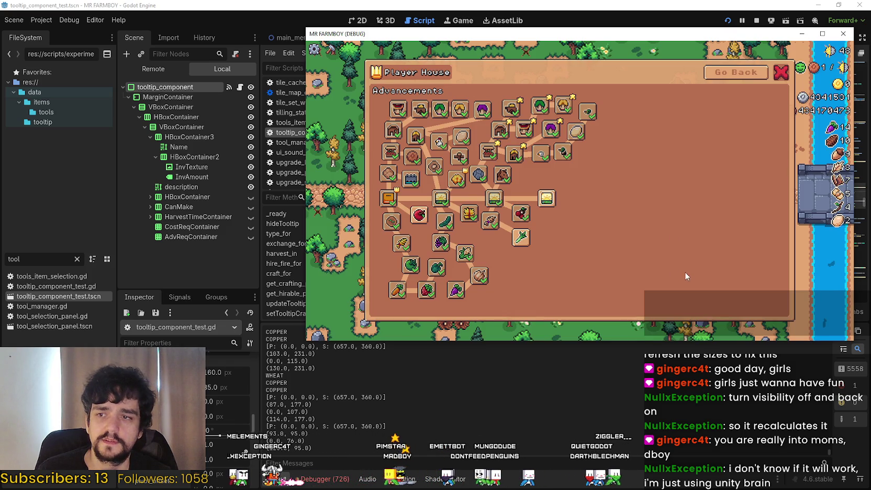
pyautogui.moveTo(524, 245)
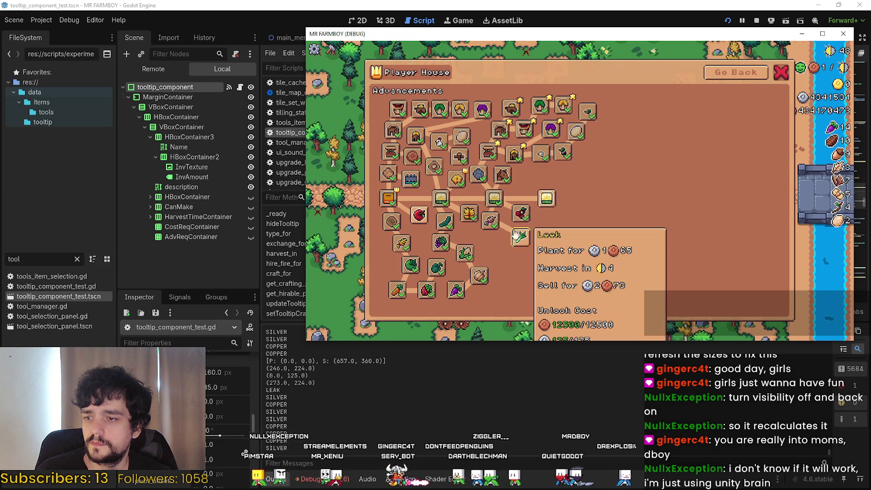
pyautogui.hotkey('alt', 'Tab')
pyautogui.click(597, 136)
pyautogui.click(660, 149)
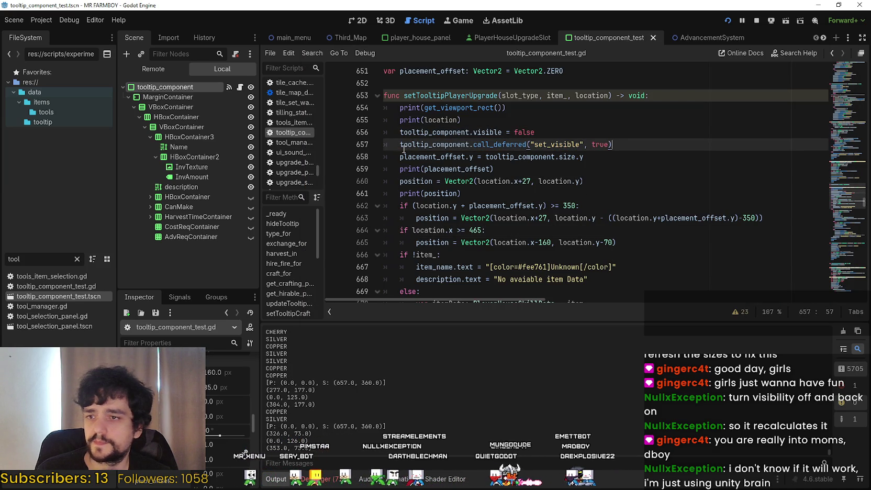
# Comment out the hide and re-show lines 656–657
pyautogui.moveTo(400, 148); pyautogui.dragTo(393, 134)
pyautogui.hotkey('ctrl', 'k')
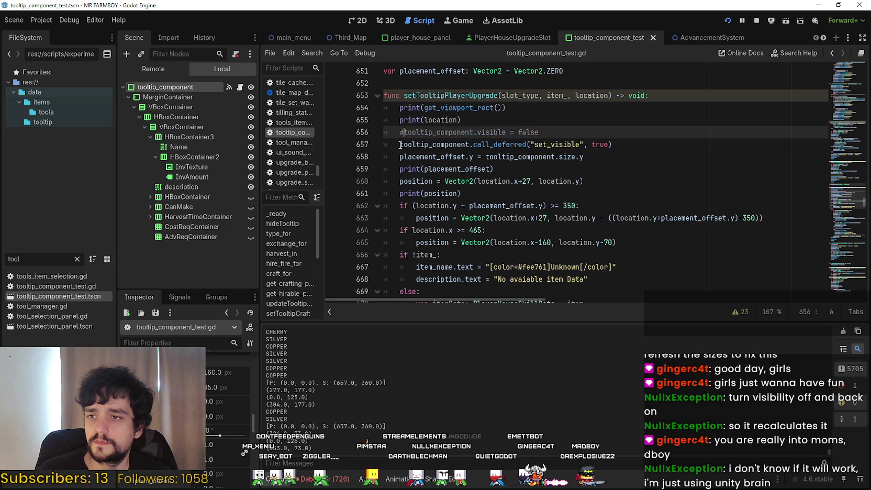
pyautogui.press('Down')
# Add 'await get_tree().physics_frame' on a new line, save, and run the game
pyautogui.press('Return')
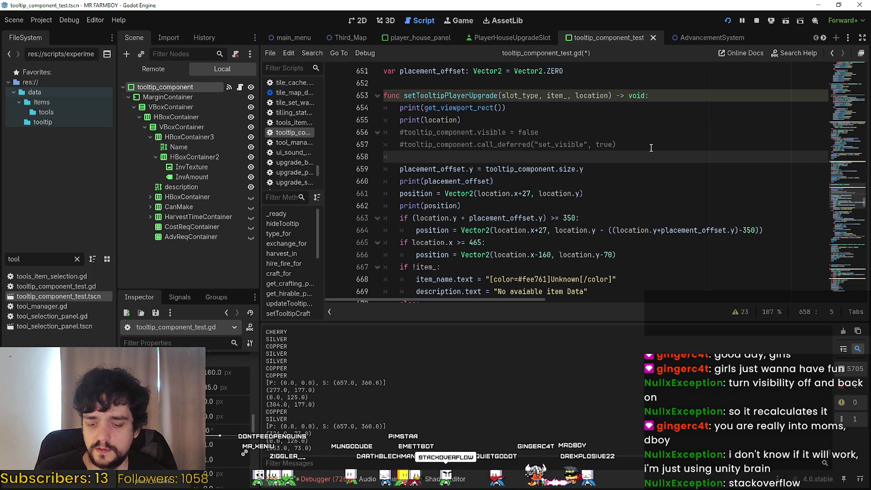
pyautogui.write('t')
pyautogui.press('BackSpace')
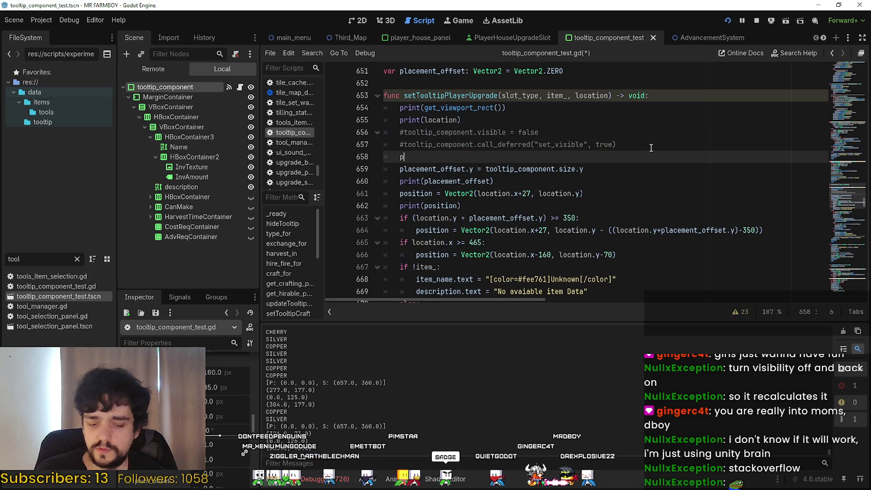
pyautogui.press('BackSpace')
pyautogui.write('ait')
pyautogui.write(' ph')
pyautogui.press('BackSpace')
pyautogui.press('BackSpace')
pyautogui.write('get_tt')
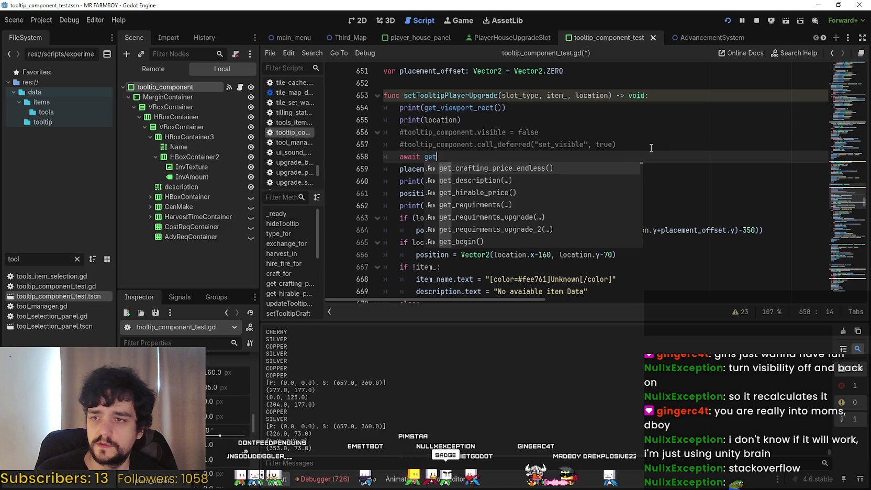
pyautogui.press('BackSpace')
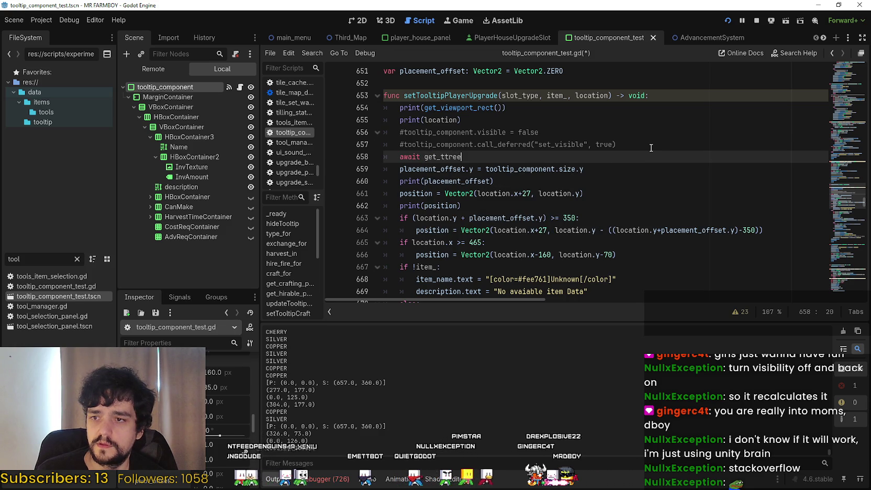
pyautogui.write('re')
pyautogui.write('e')
pyautogui.press('Return')
pyautogui.write('.ph')
pyautogui.press('Return')
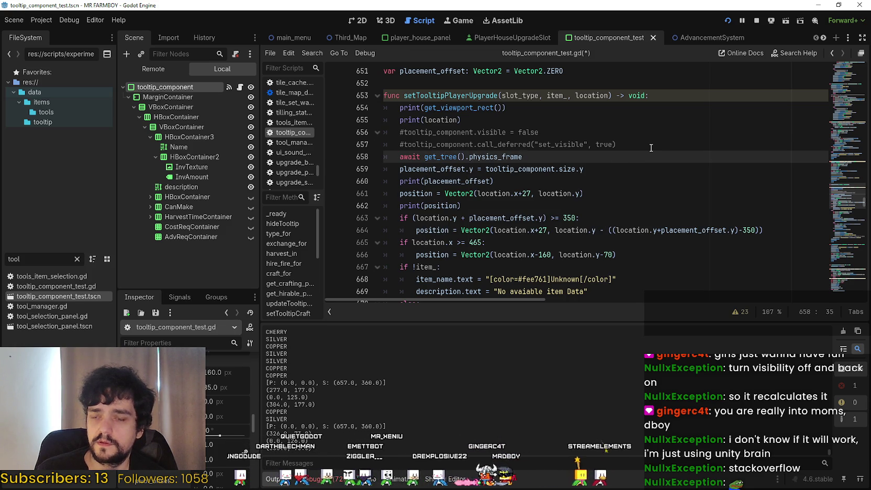
pyautogui.hotkey('ctrl', 's')
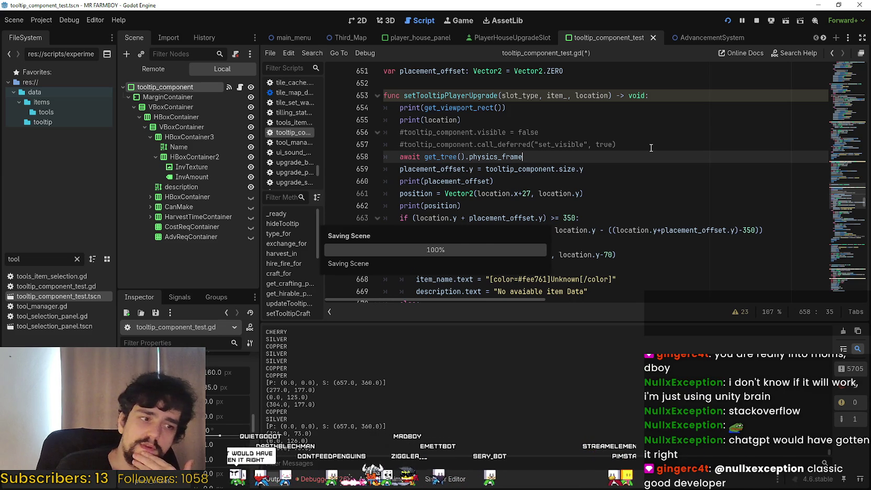
pyautogui.press('F5')
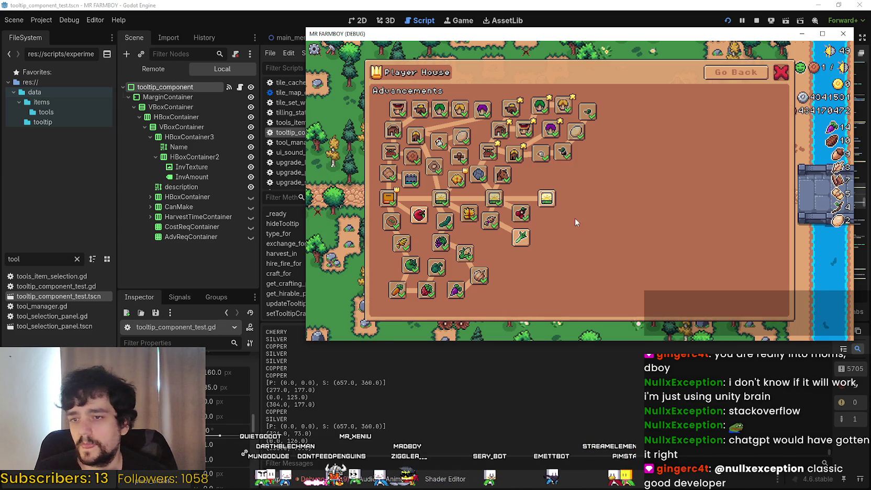
# Test the Leek tooltip, change the await to get_tree().process_frame, save and retest
pyautogui.moveTo(524, 239)
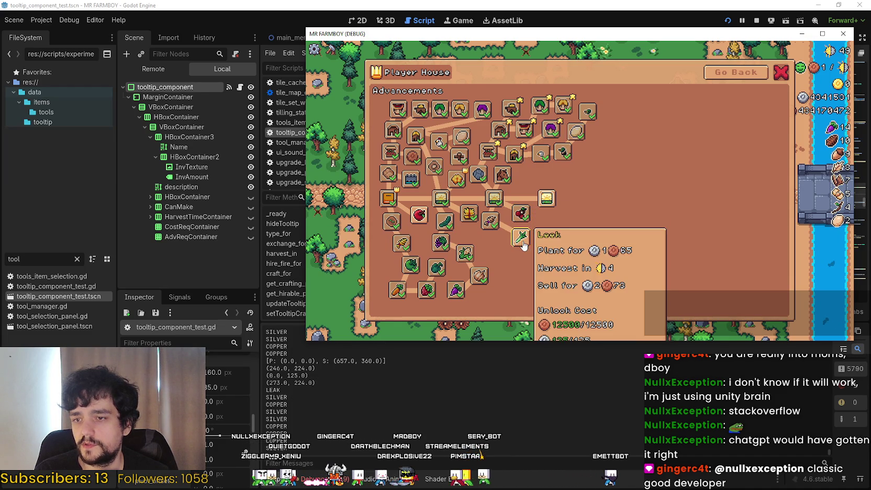
pyautogui.press('F8')
pyautogui.doubleClick(511, 164)
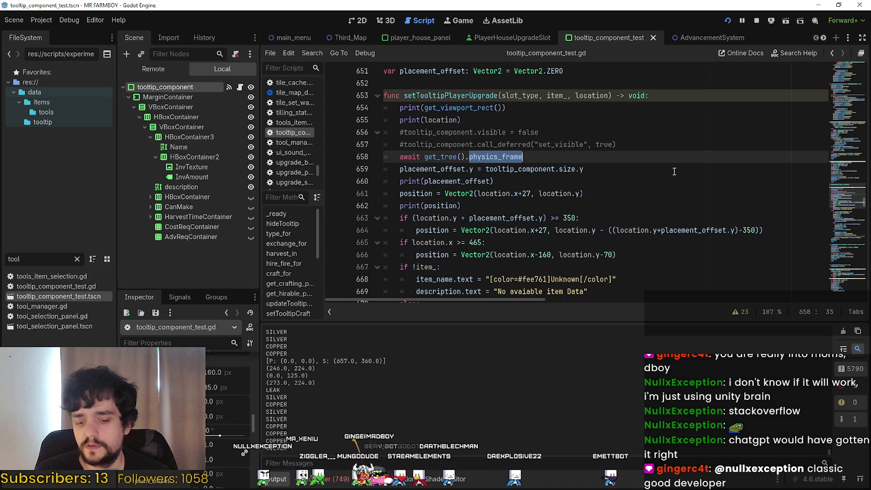
pyautogui.write('pro')
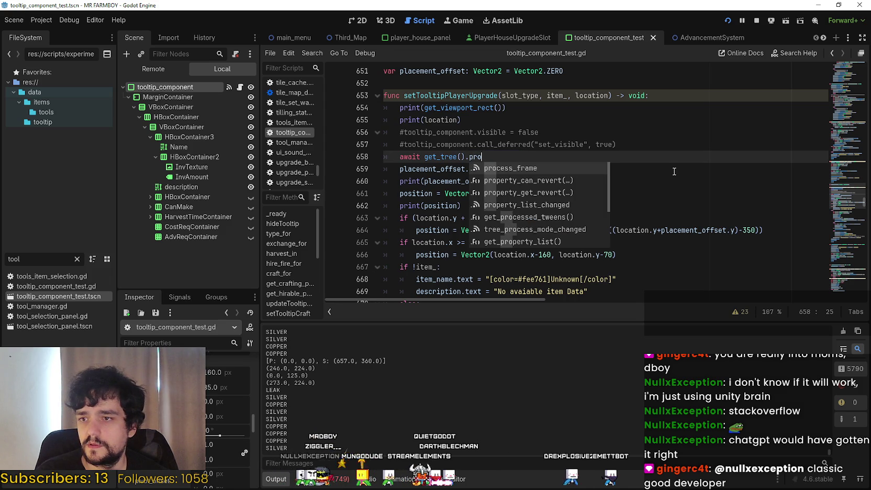
pyautogui.write('ce')
pyautogui.press('Return')
pyautogui.hotkey('ctrl', 's')
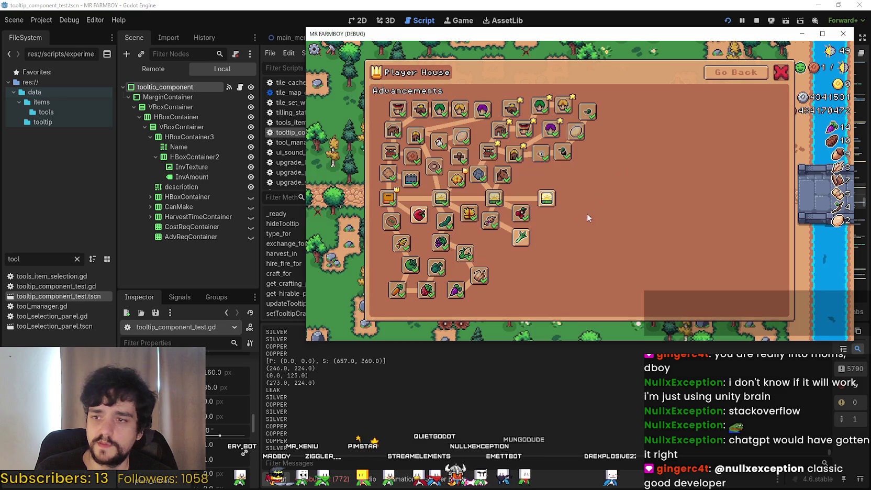
pyautogui.moveTo(519, 240)
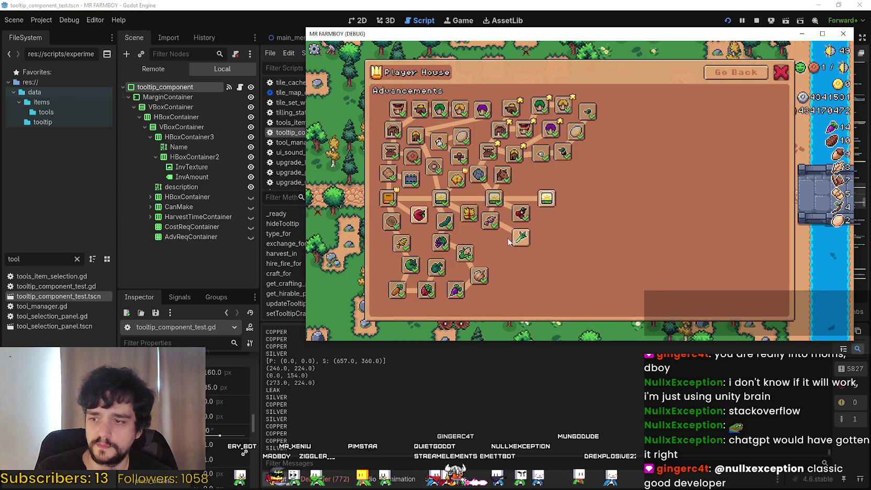
pyautogui.hotkey('alt', 'Tab')
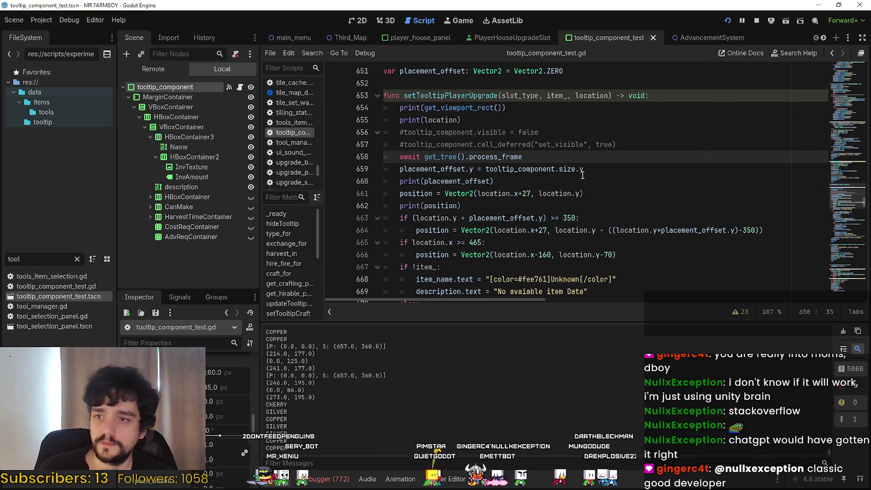
# Delete the 'await get_tree().process_frame' line so tooltip_component.size.y is read directly
pyautogui.click(490, 181)
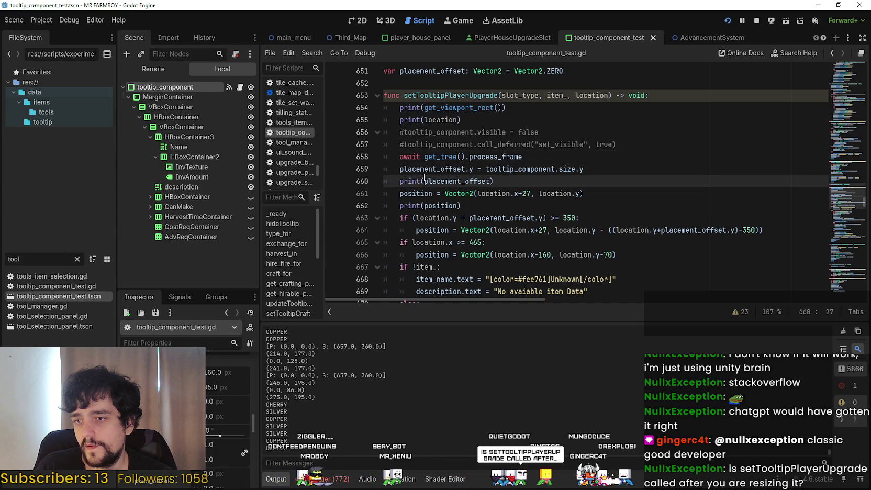
pyautogui.hotkey('ctrl', 'd')
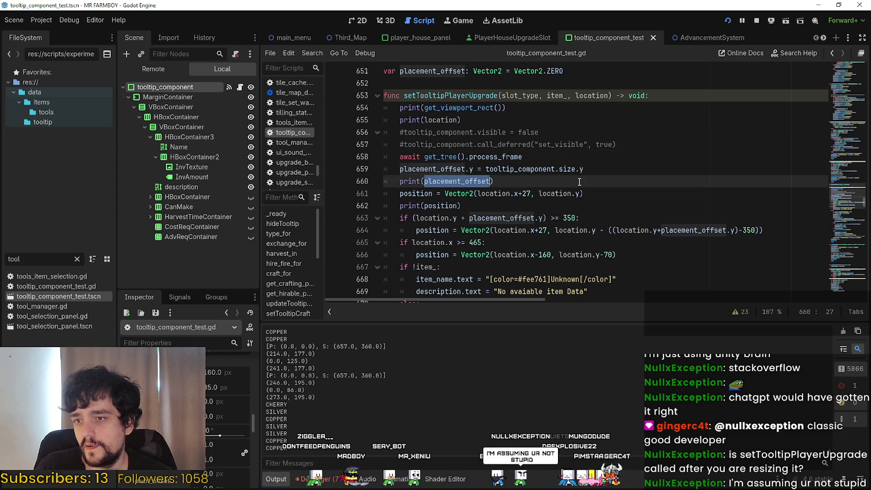
pyautogui.moveTo(521, 157); pyautogui.dragTo(389, 156)
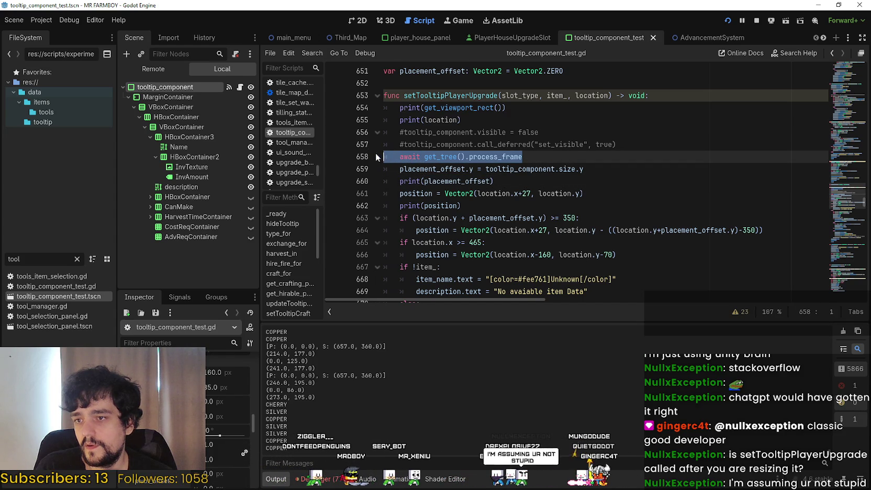
pyautogui.press('BackSpace')
pyautogui.press('BackSpace')
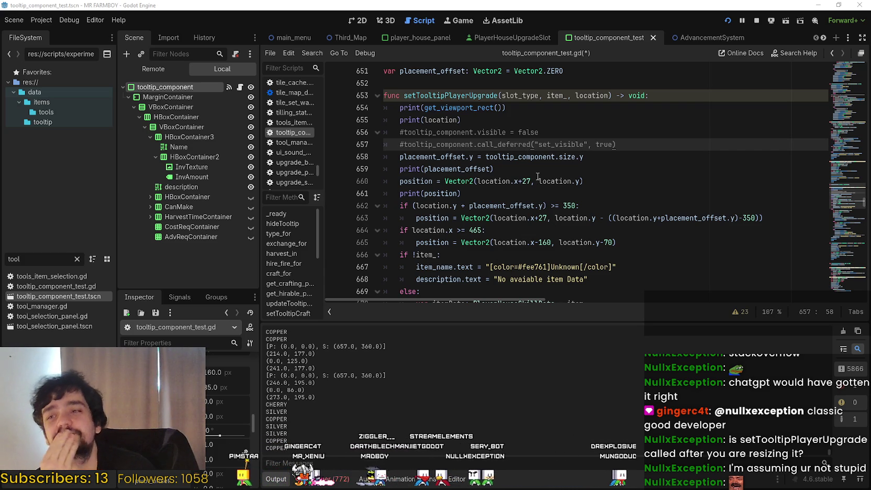
pyautogui.scroll(-2, 545, 187)
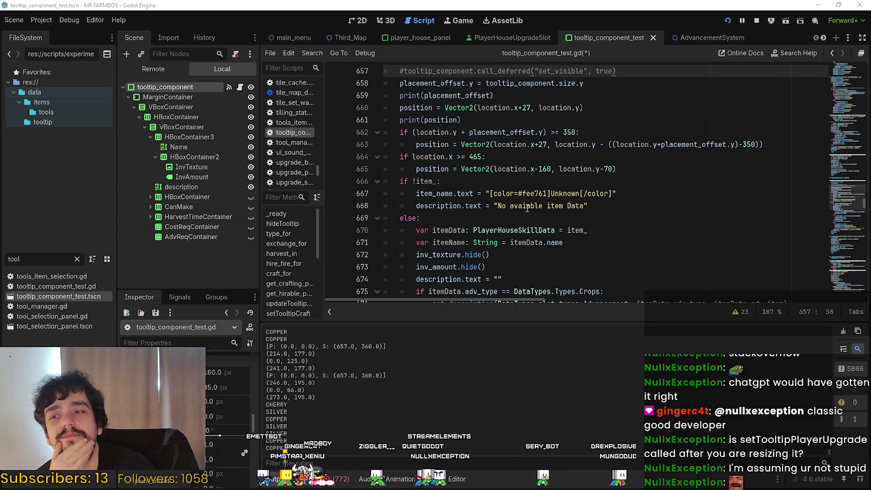
# Remove the tooltip placement and print code block from the top of setTooltipPlayerUpgrade
pyautogui.scroll(1, 532, 199)
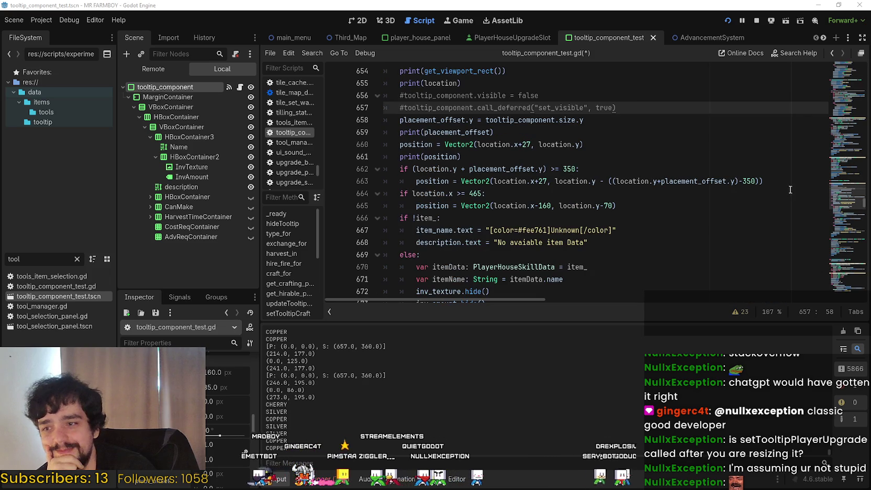
pyautogui.click(662, 204)
pyautogui.moveTo(661, 204)
pyautogui.mouseDown()
pyautogui.moveTo(366, 147)
pyautogui.moveTo(365, 114)
pyautogui.moveTo(379, 149)
pyautogui.mouseUp()
pyautogui.hotkey('ctrl', 'c')
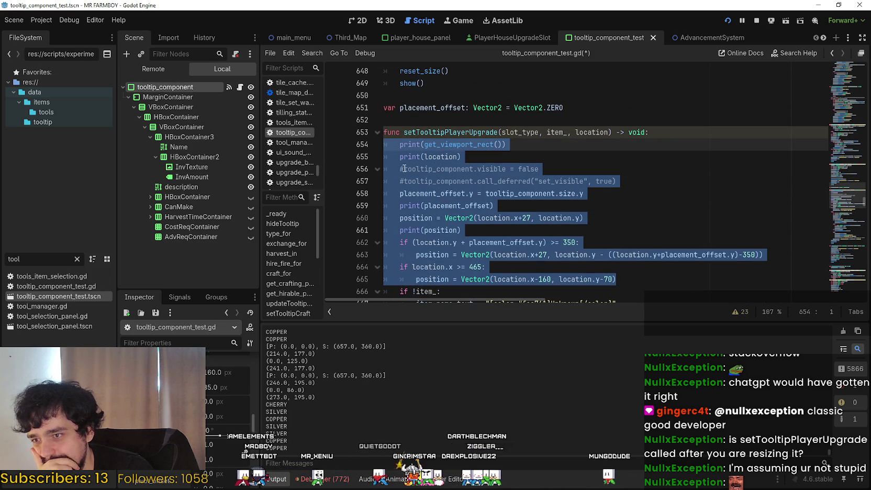
pyautogui.press('BackSpace')
pyautogui.press('BackSpace')
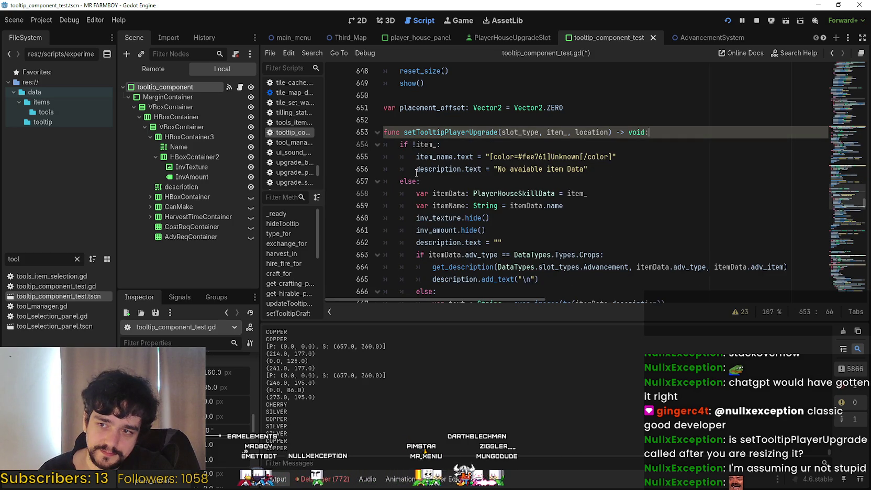
pyautogui.hotkey('ctrl', 'z')
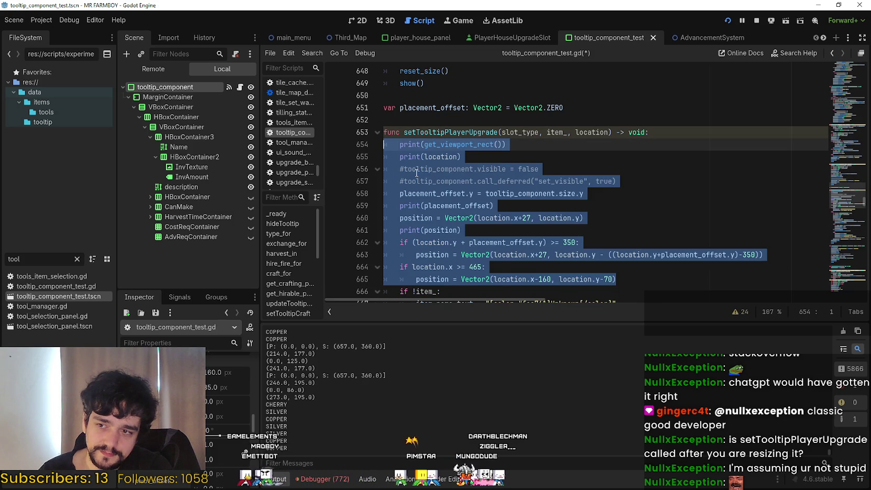
pyautogui.press('BackSpace')
pyautogui.press('BackSpace')
# Paste the placement code block on a new line after show() and save the script
pyautogui.scroll(-5, 417, 173)
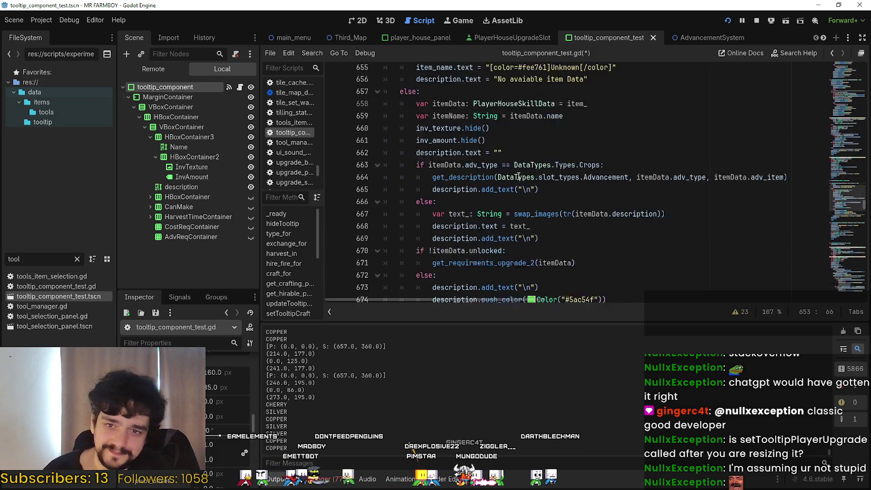
pyautogui.scroll(-4, 848, 203)
pyautogui.scroll(3, 848, 203)
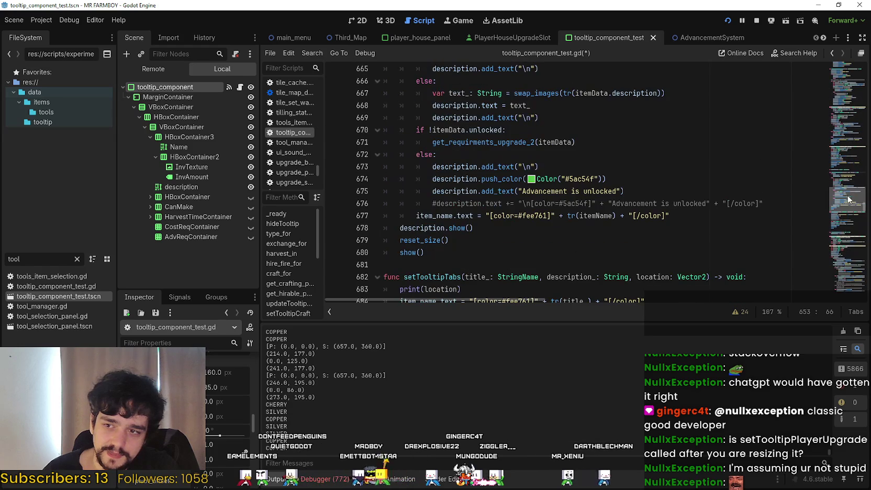
pyautogui.click(503, 241)
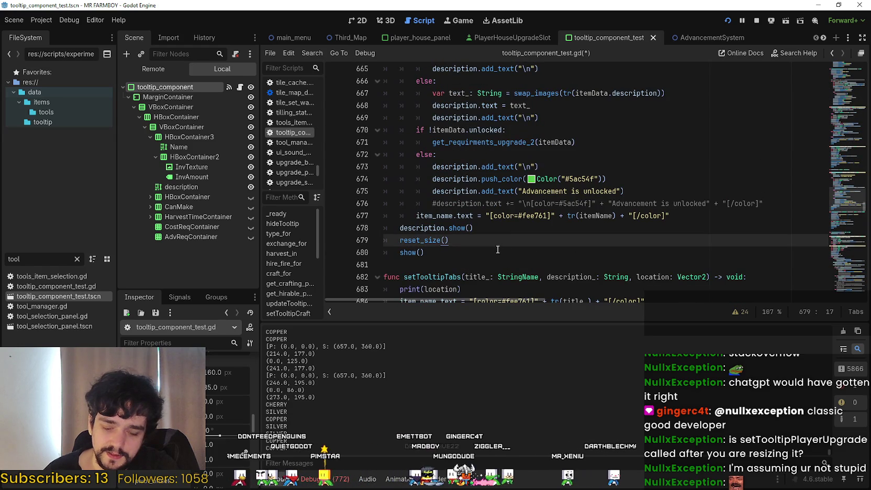
pyautogui.click(496, 251)
pyautogui.press('Return')
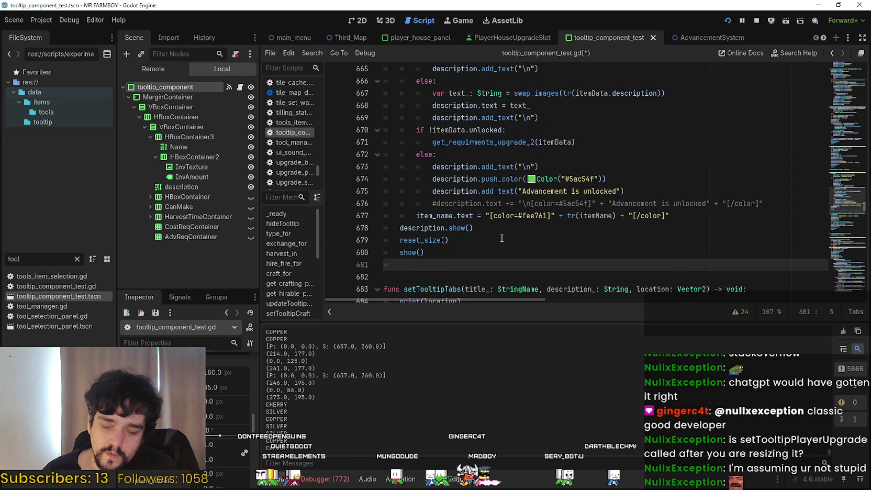
pyautogui.hotkey('ctrl', 'v')
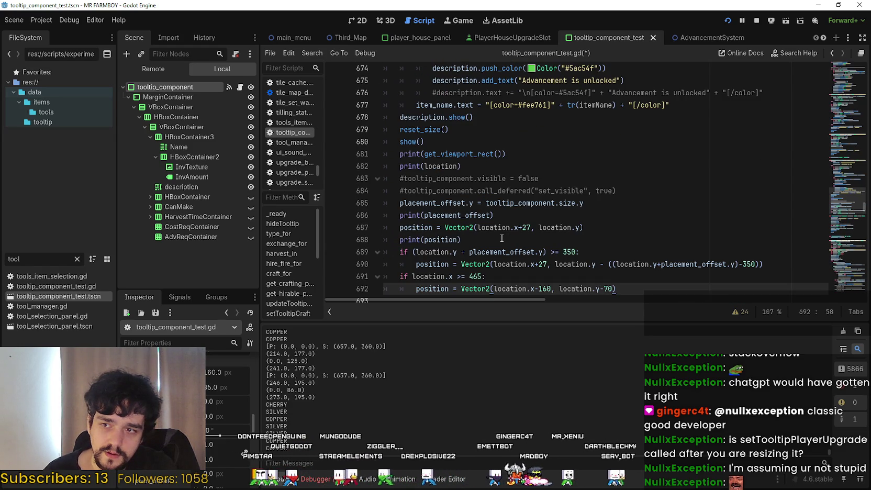
pyautogui.hotkey('ctrl', 's')
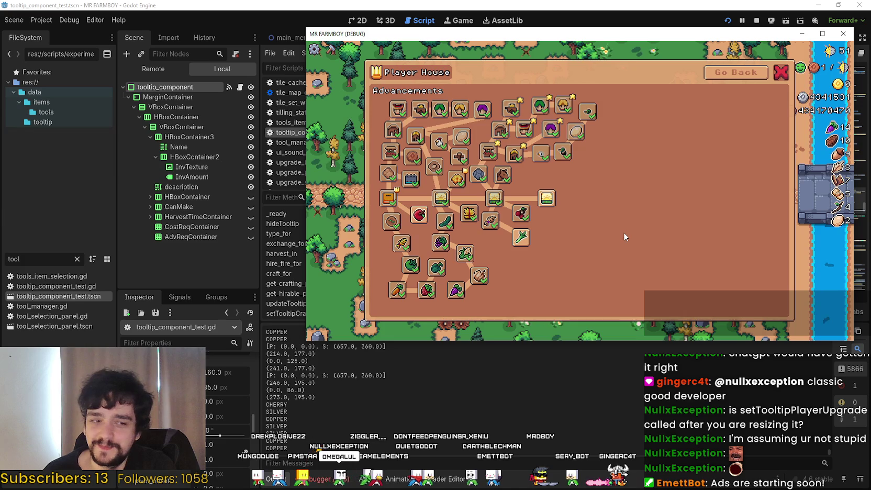
pyautogui.moveTo(522, 238)
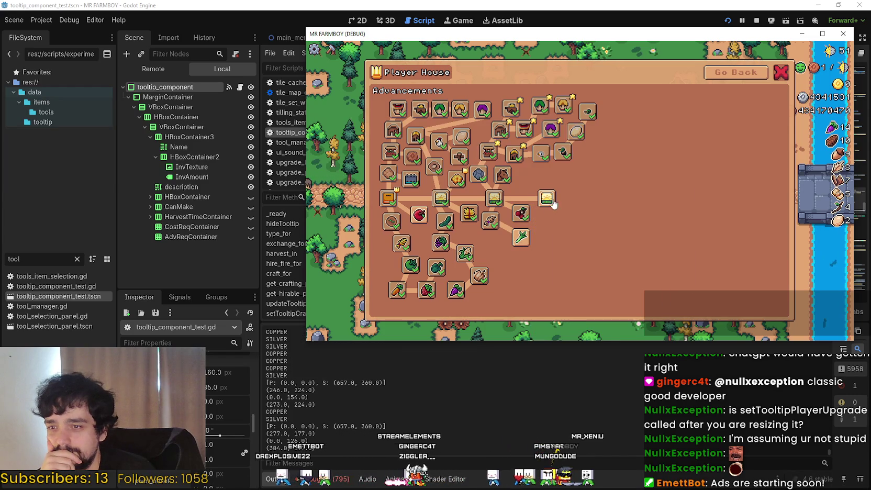
pyautogui.moveTo(551, 205)
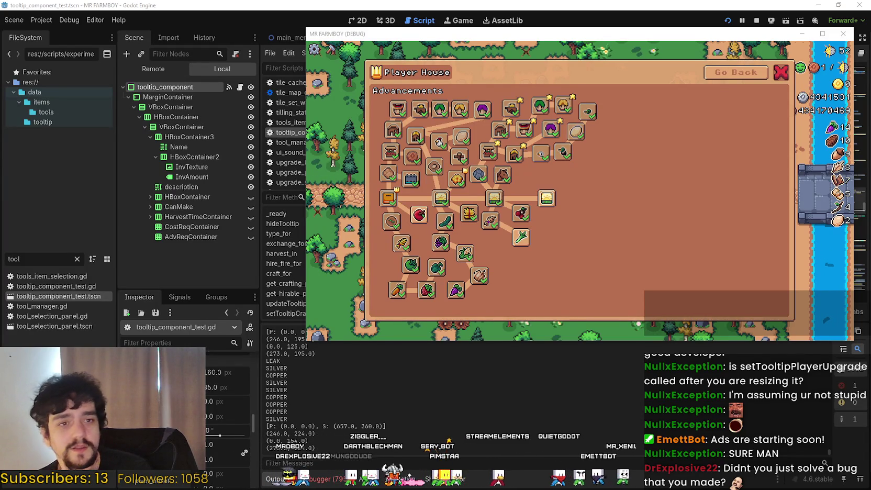
# Unlock Apple, Leek, Orange Pepper, Pumpkin and Green Chili Pepper, maximizing the game window
pyautogui.click(419, 216)
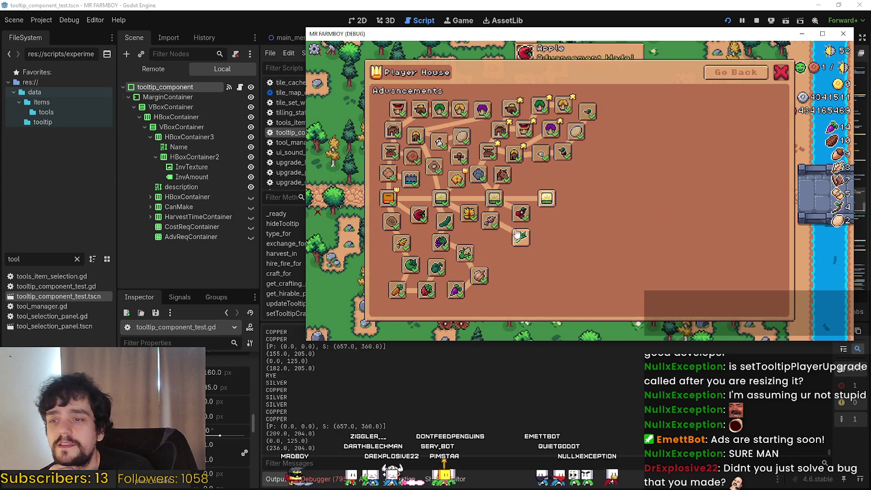
pyautogui.moveTo(520, 239)
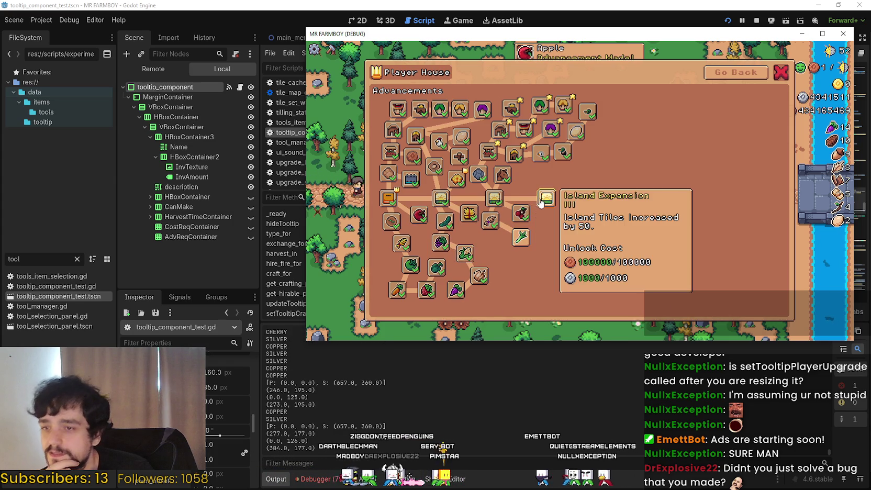
pyautogui.click(526, 241)
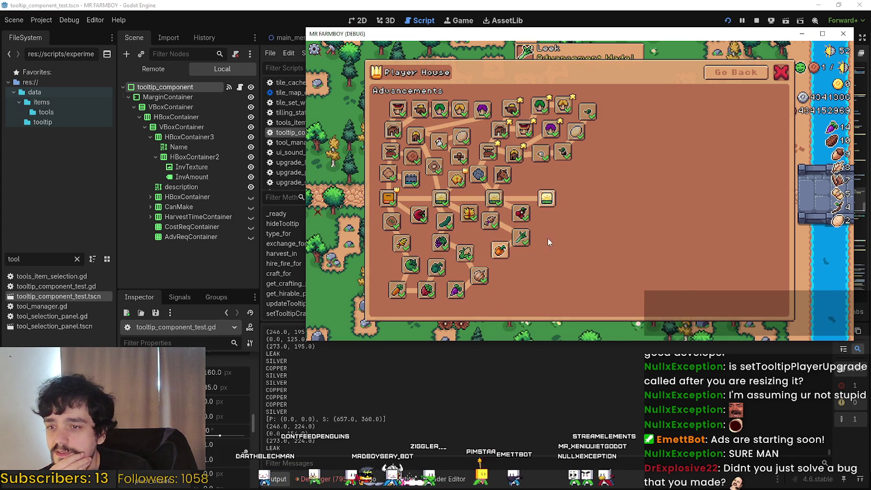
pyautogui.click(501, 251)
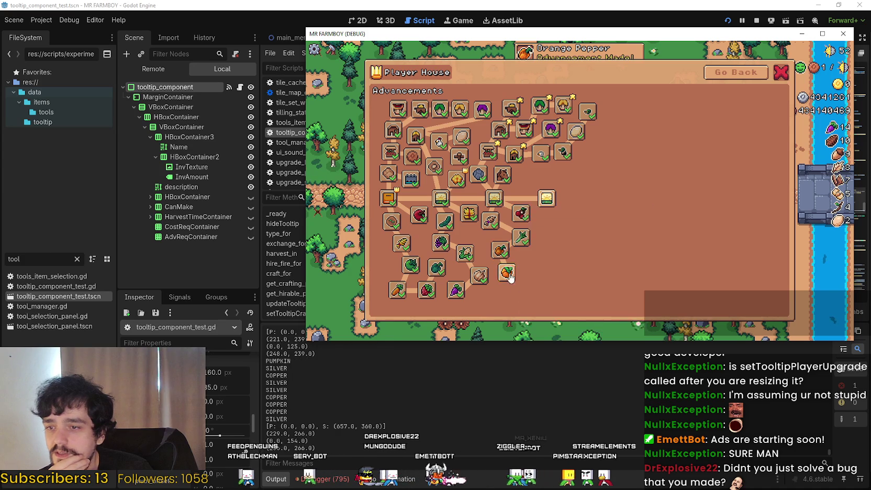
pyautogui.click(506, 276)
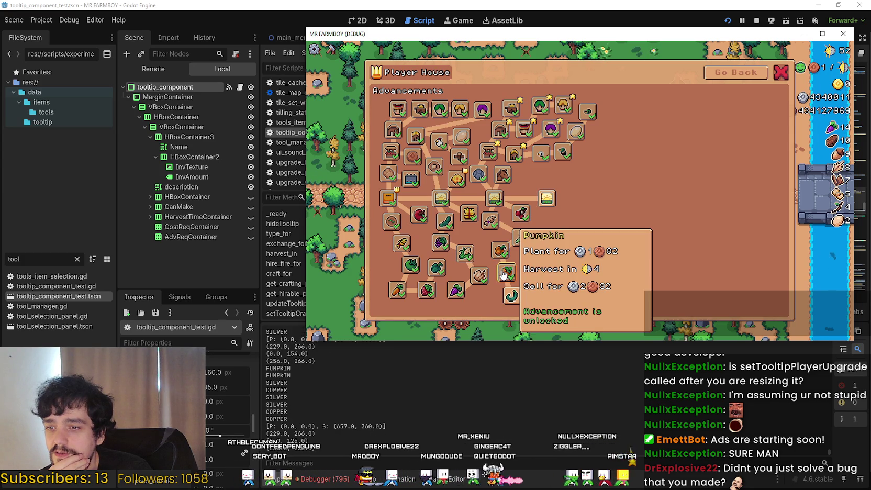
pyautogui.click(822, 35)
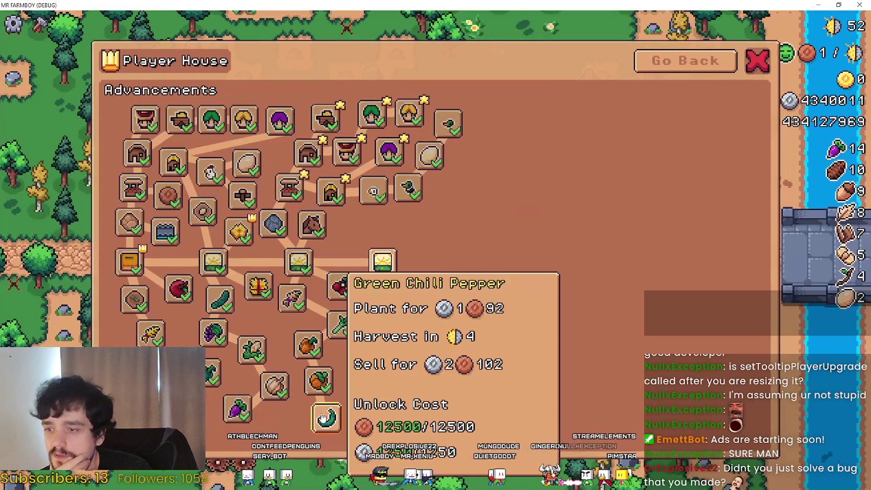
pyautogui.click(343, 422)
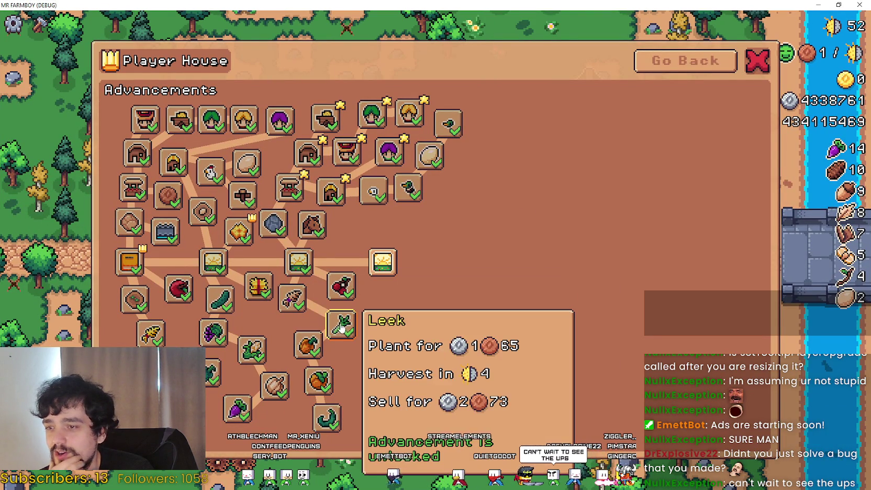
# Buy Island Expansion III, Barn, Sheep, Wool, Pinto Beans, Water Trough, Parsnip, Onion, Red Corn, Green Radish
pyautogui.click(378, 273)
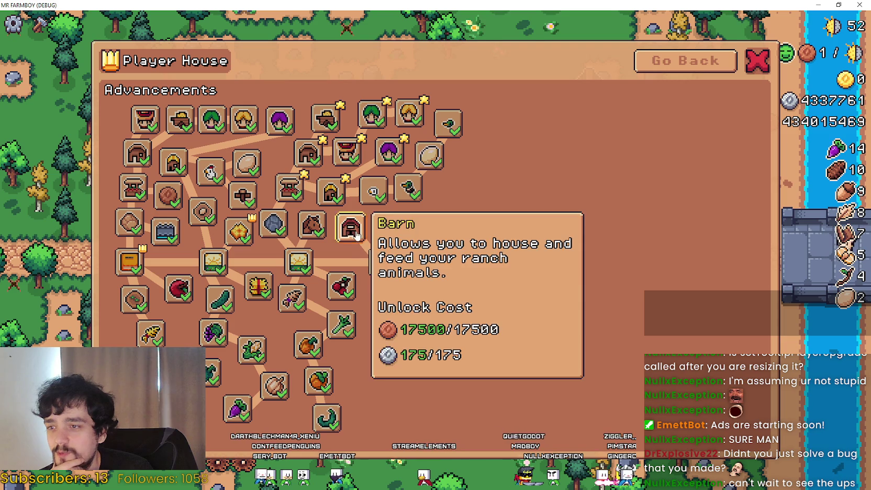
pyautogui.click(350, 226)
pyautogui.click(393, 222)
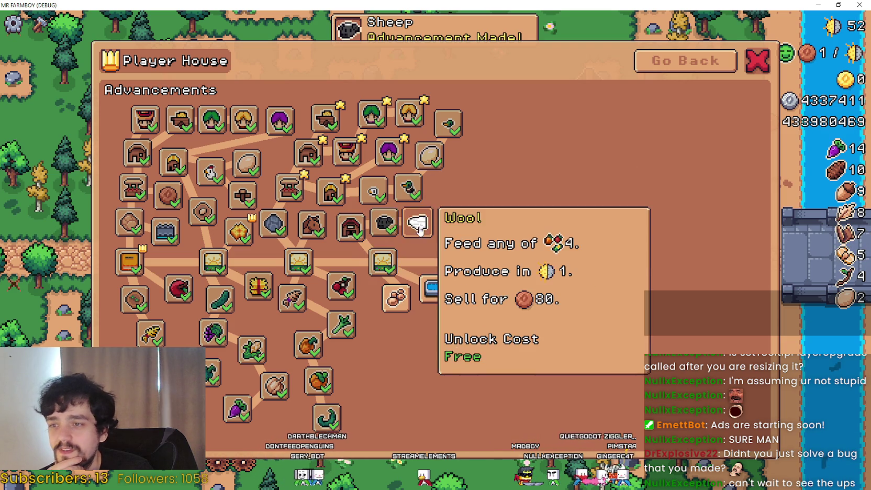
pyautogui.click(418, 223)
pyautogui.click(396, 296)
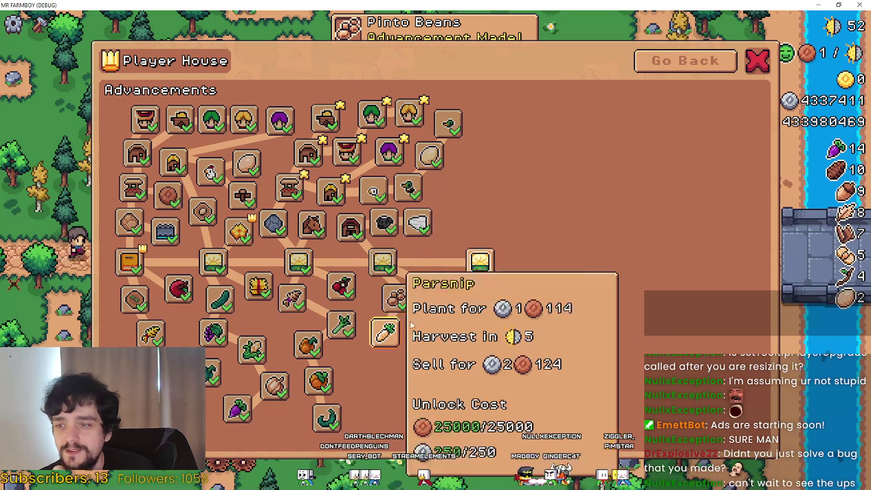
pyautogui.click(432, 288)
pyautogui.click(387, 332)
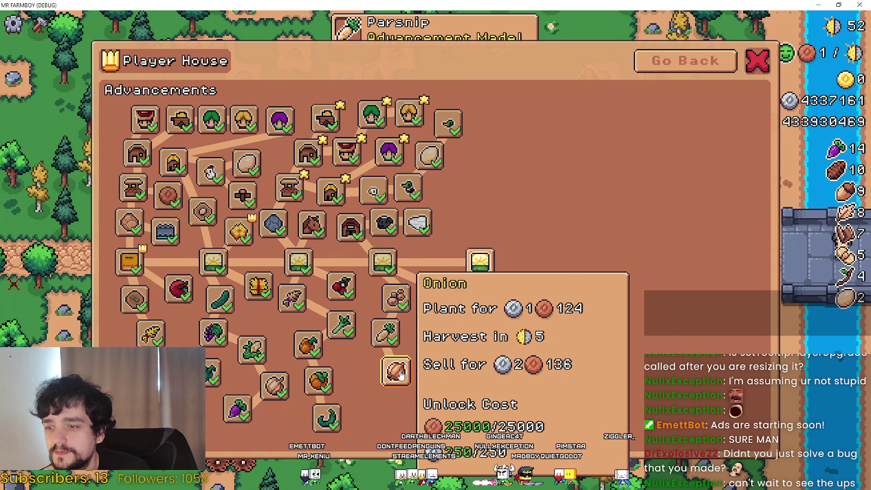
pyautogui.click(397, 371)
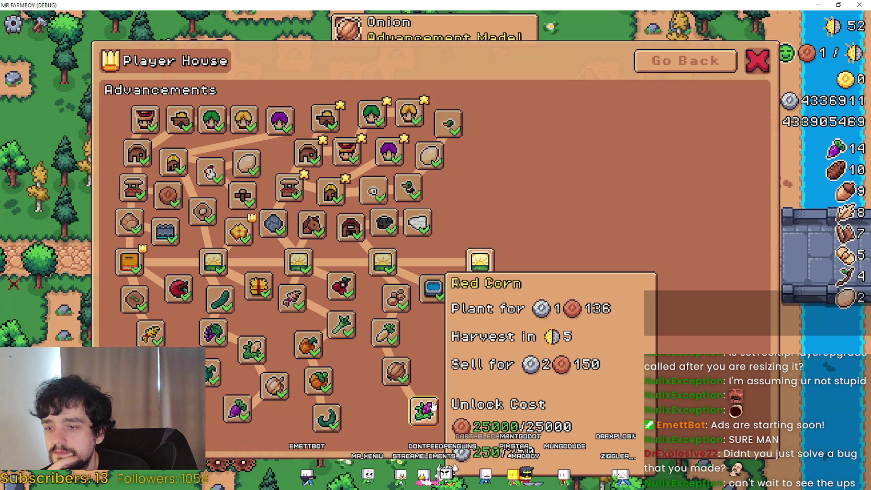
pyautogui.click(424, 411)
pyautogui.click(389, 419)
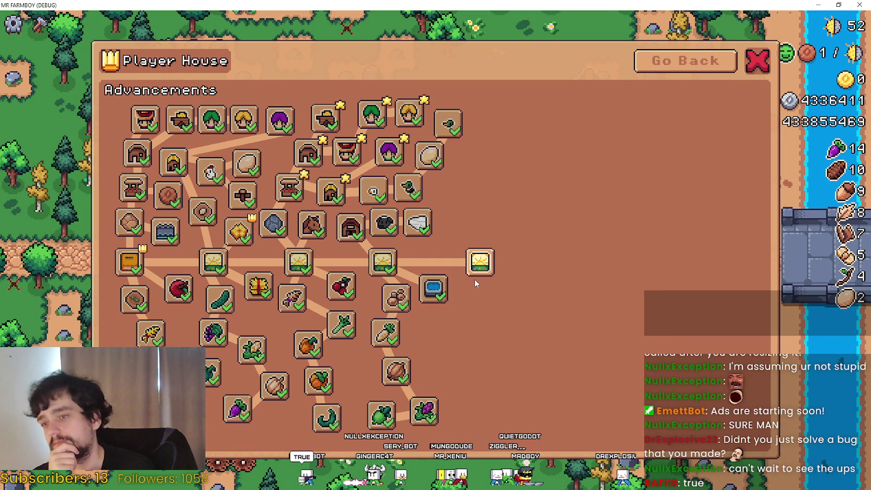
# Unlock Island Expansion IV, Enchanted Farm Tile, Exchange and Pear, then close the Advancements tree
pyautogui.click(476, 273)
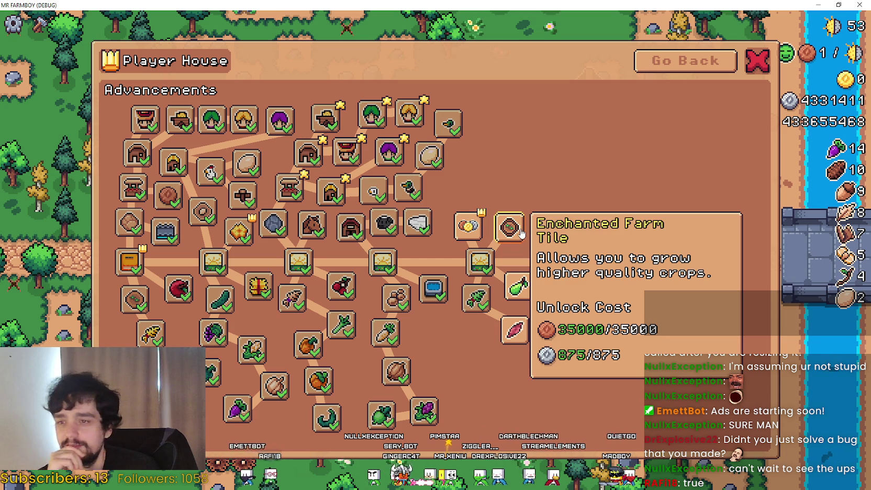
pyautogui.click(510, 227)
pyautogui.click(478, 226)
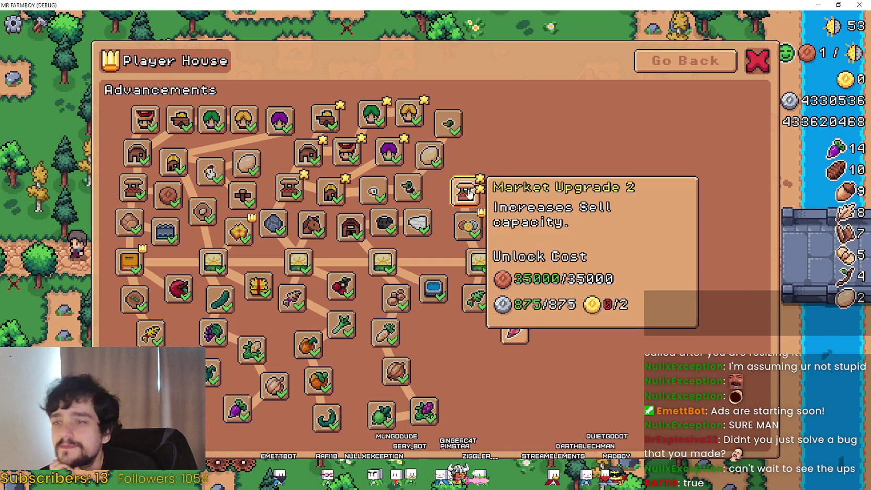
pyautogui.click(518, 286)
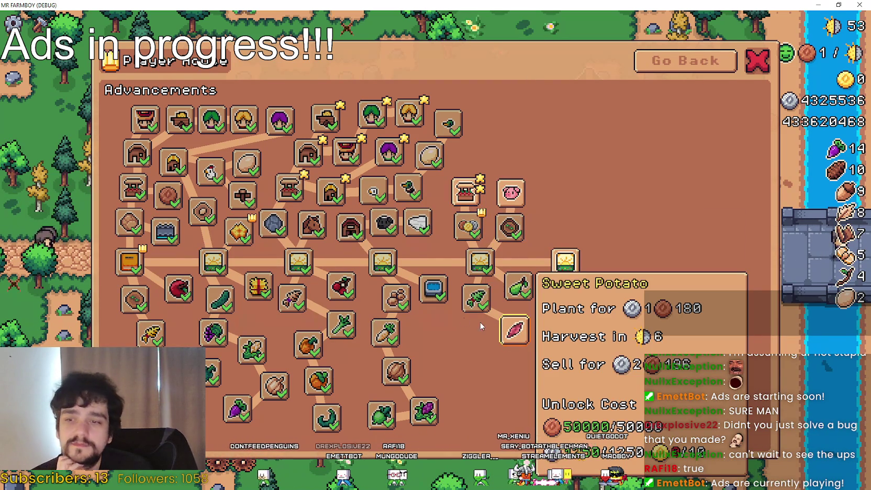
pyautogui.moveTo(573, 262)
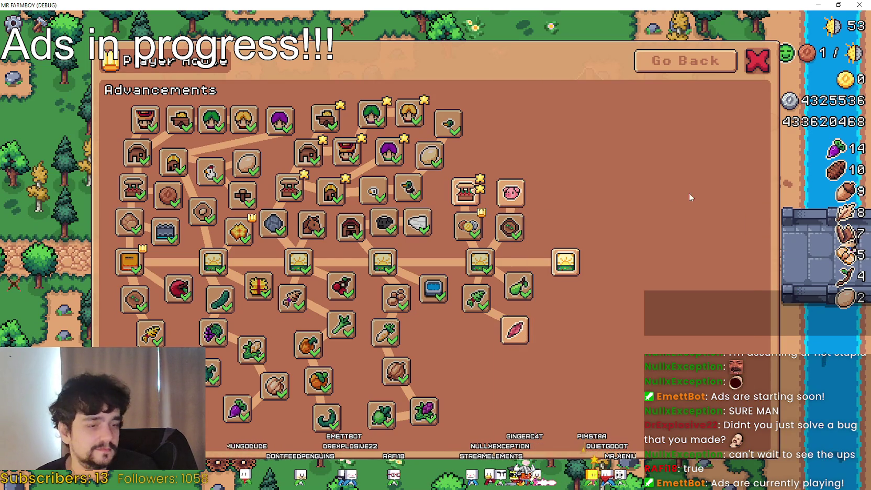
pyautogui.click(757, 61)
# Bring up the Crafting panel with C and scroll through its recipe list
pyautogui.press('c')
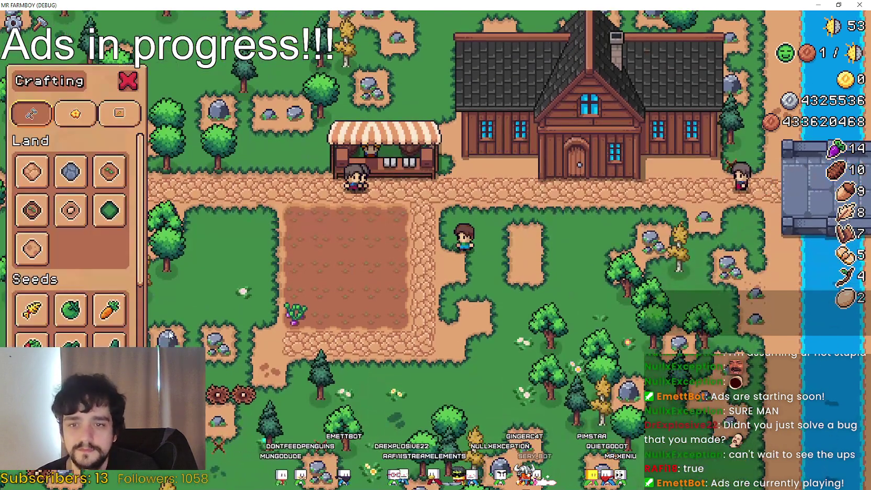
pyautogui.scroll(-5, 97, 282)
pyautogui.scroll(5, 97, 283)
pyautogui.scroll(1, 112, 251)
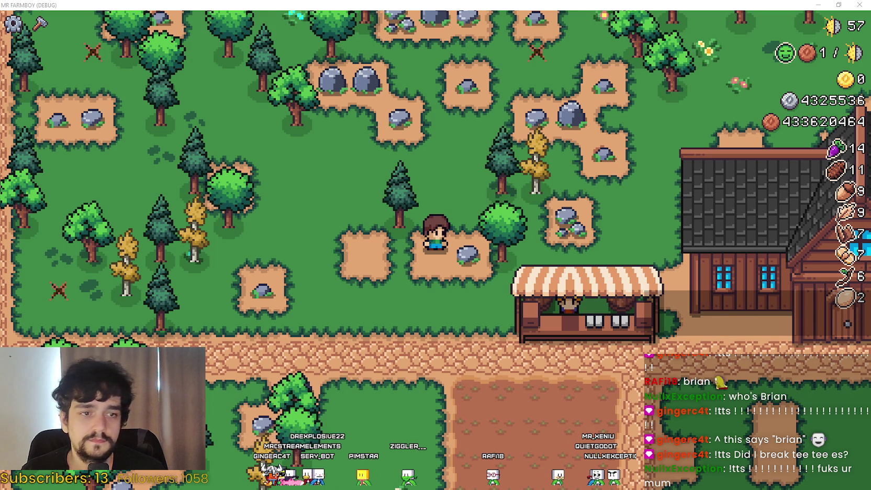
# Walk the farmer past the market stall, briefly checking its Market panel, to the house menu
pyautogui.press('s')
pyautogui.press('d')
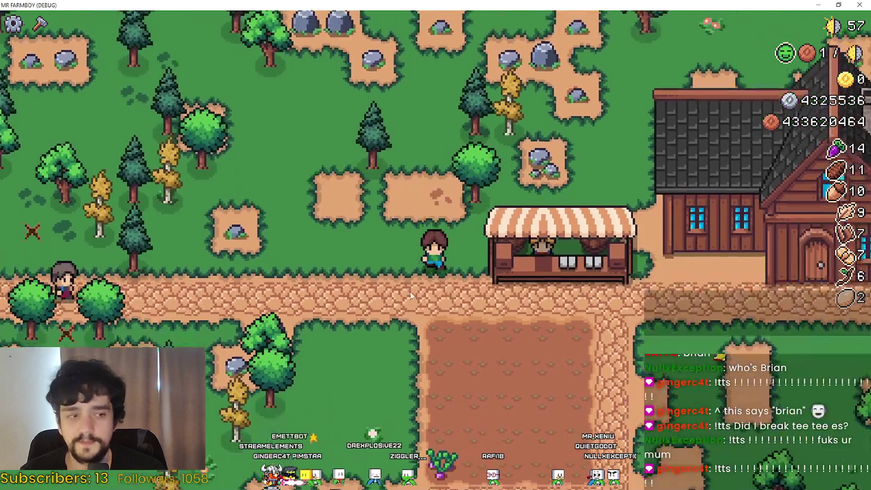
pyautogui.press('d')
pyautogui.press('e')
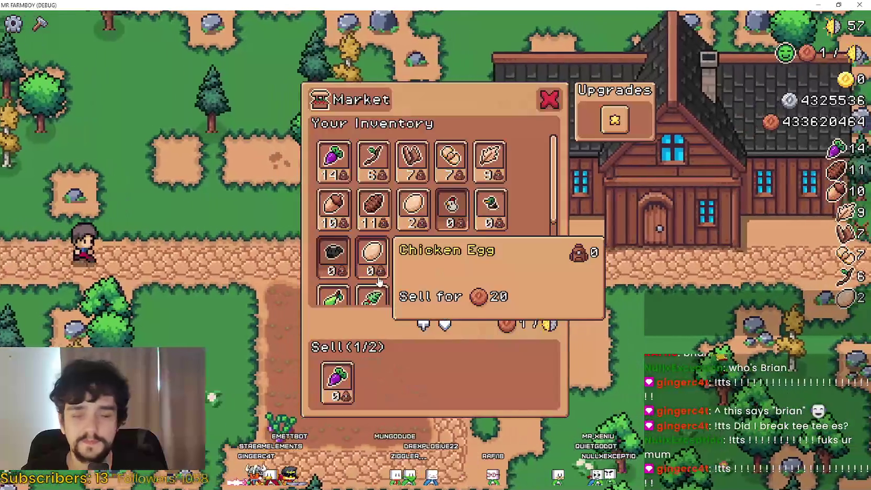
pyautogui.press('Escape')
pyautogui.press('d')
pyautogui.press('d')
pyautogui.press('e')
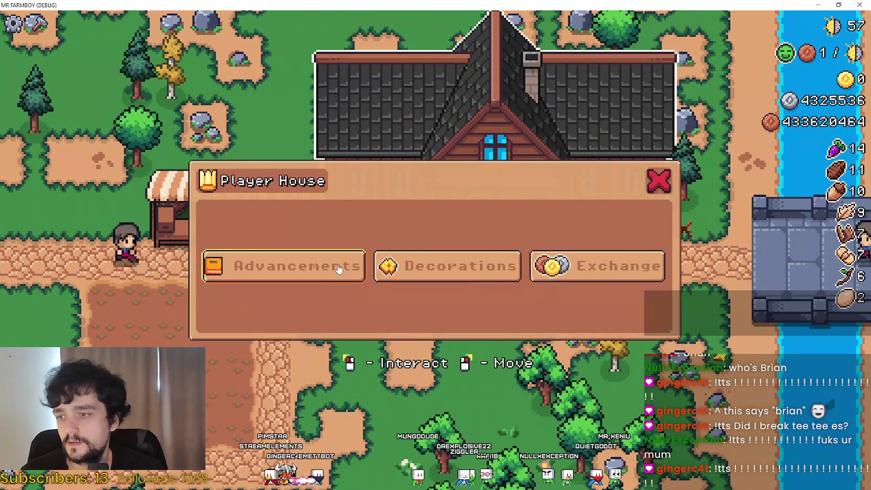
# Peek at Advancements, set the Exchange amount to x25 then back to x1, and reach the advancement tree
pyautogui.click(338, 269)
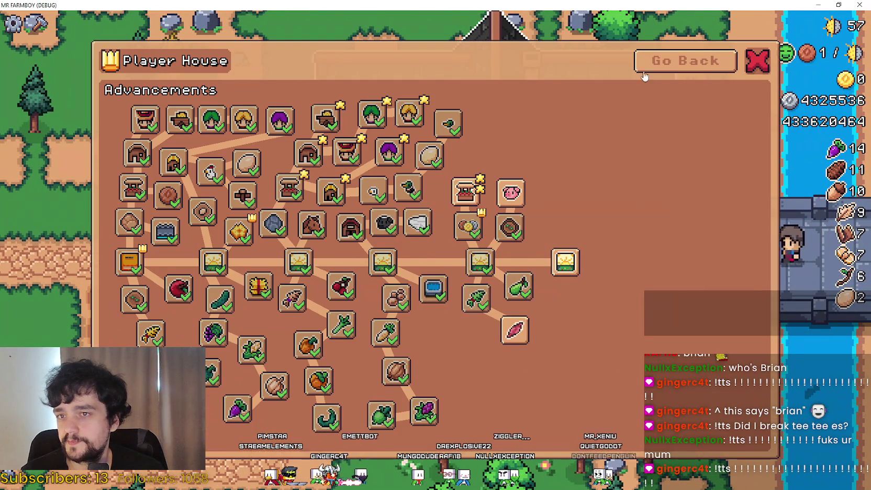
pyautogui.click(654, 62)
pyautogui.click(597, 266)
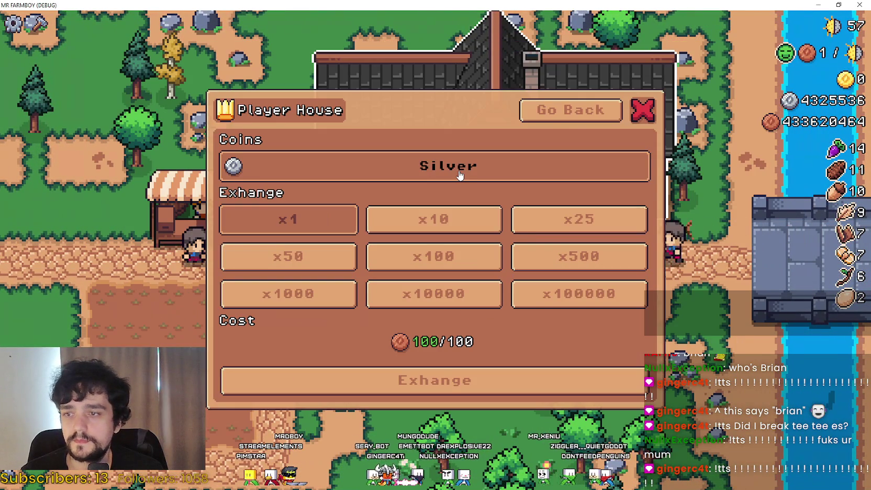
pyautogui.click(434, 219)
pyautogui.click(553, 228)
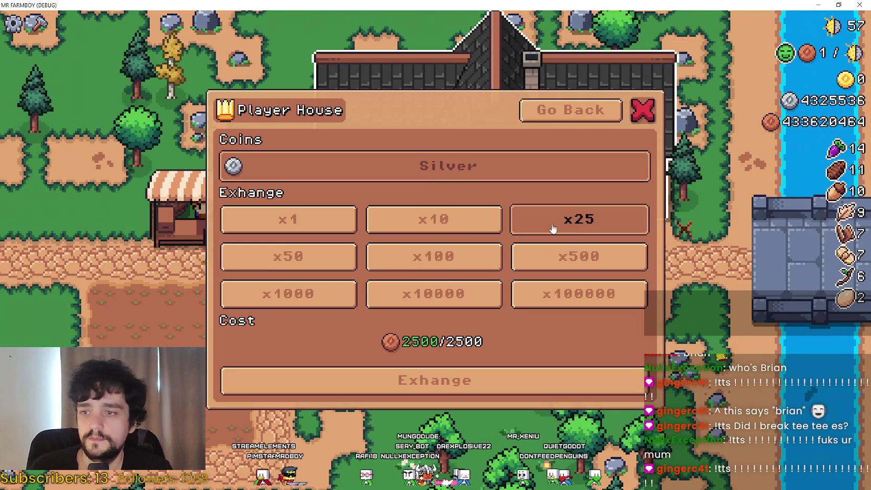
pyautogui.click(309, 222)
pyautogui.click(564, 110)
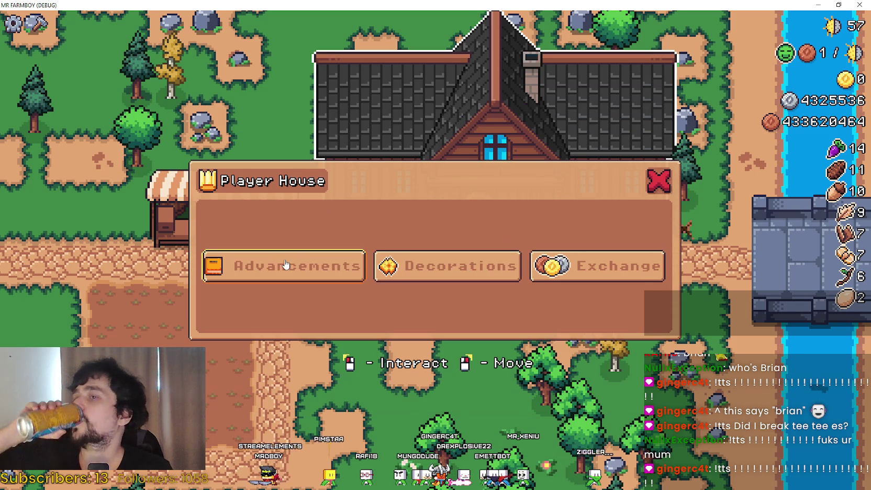
pyautogui.click(282, 258)
# Unlock Pigs and Manure, checking that upgrade tooltips stay on screen
pyautogui.moveTo(467, 240)
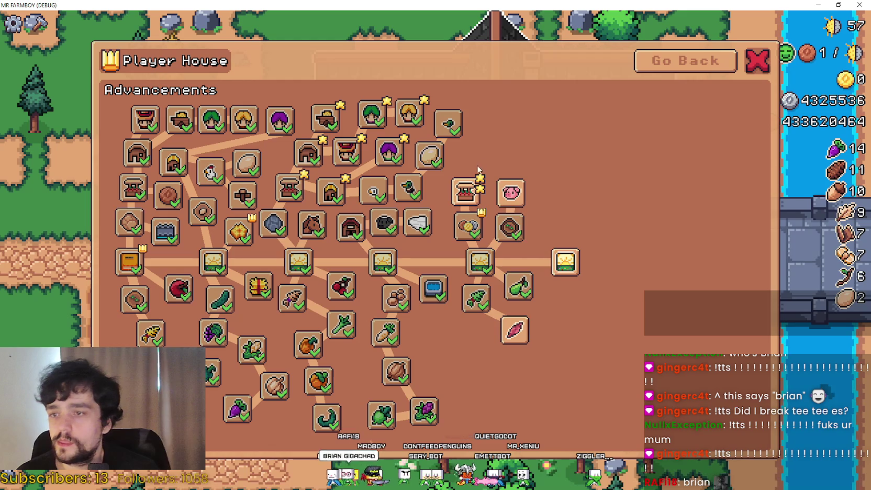
pyautogui.moveTo(506, 192)
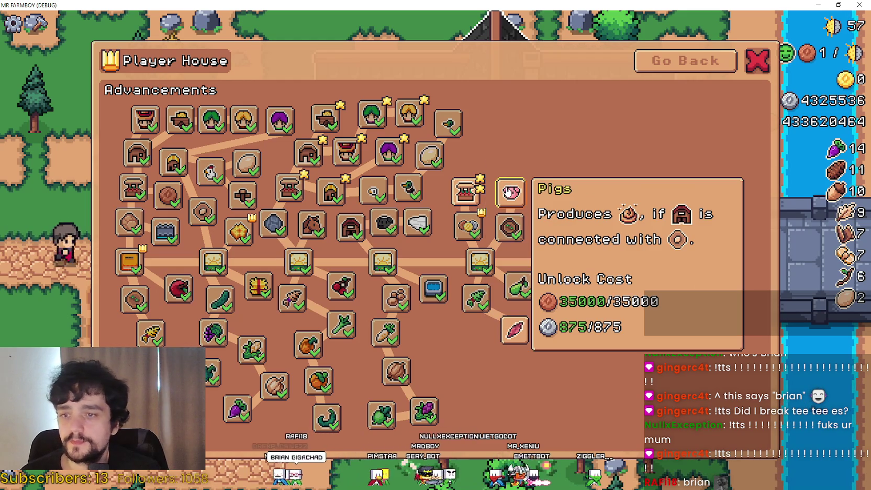
pyautogui.click(508, 191)
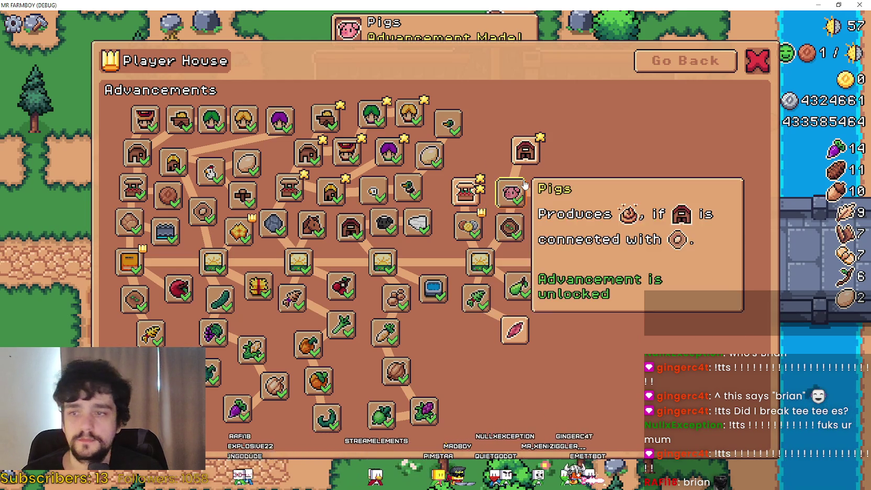
pyautogui.click(545, 191)
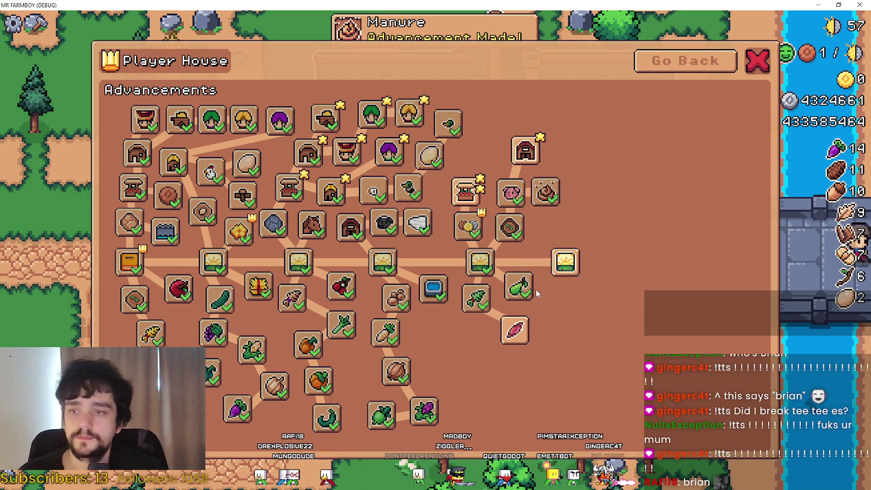
pyautogui.moveTo(479, 292)
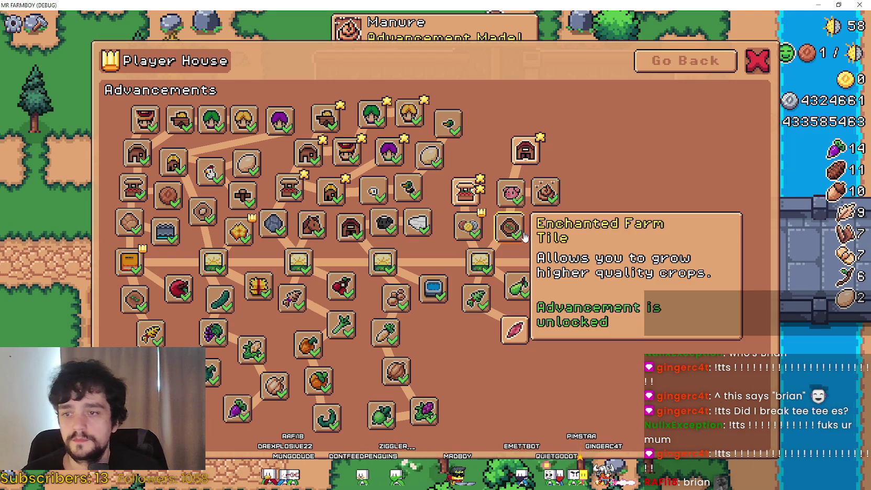
pyautogui.moveTo(462, 219)
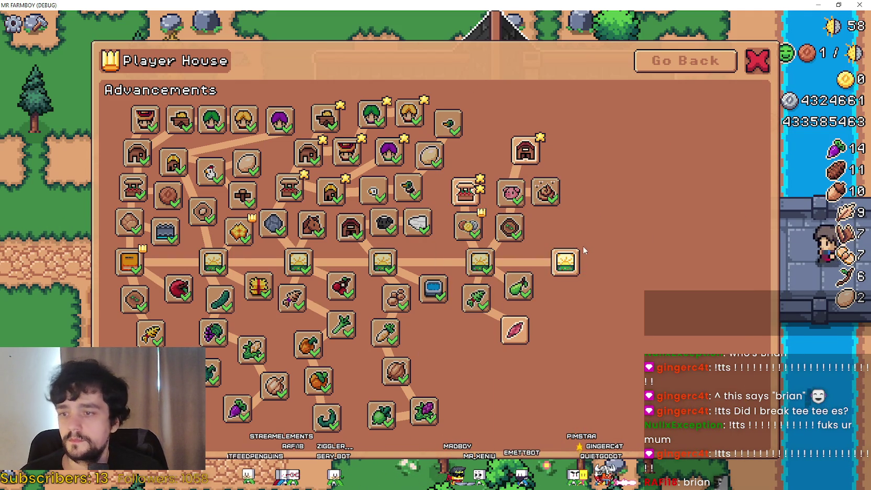
pyautogui.moveTo(517, 327)
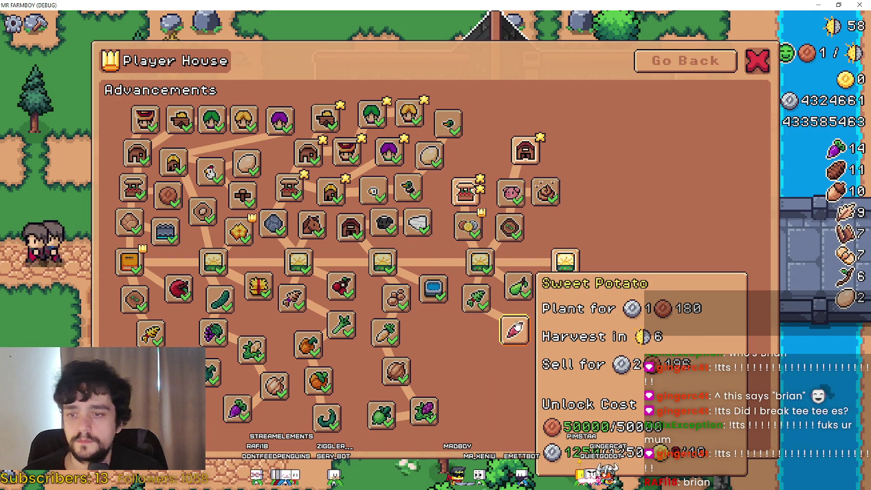
# Close the advancements panel and walk the farmer over the tilled field and back onto the path
pyautogui.press('Escape')
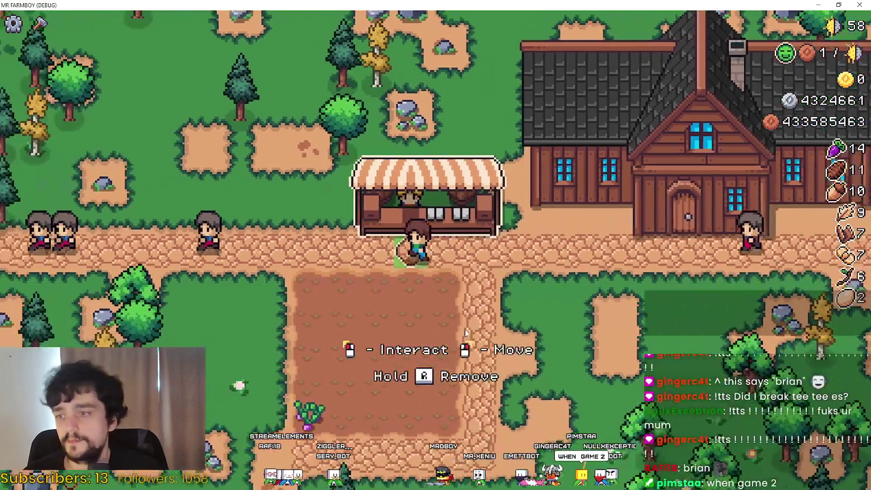
pyautogui.press('s')
pyautogui.press('a')
pyautogui.press('w')
pyautogui.press('a')
pyautogui.press('a')
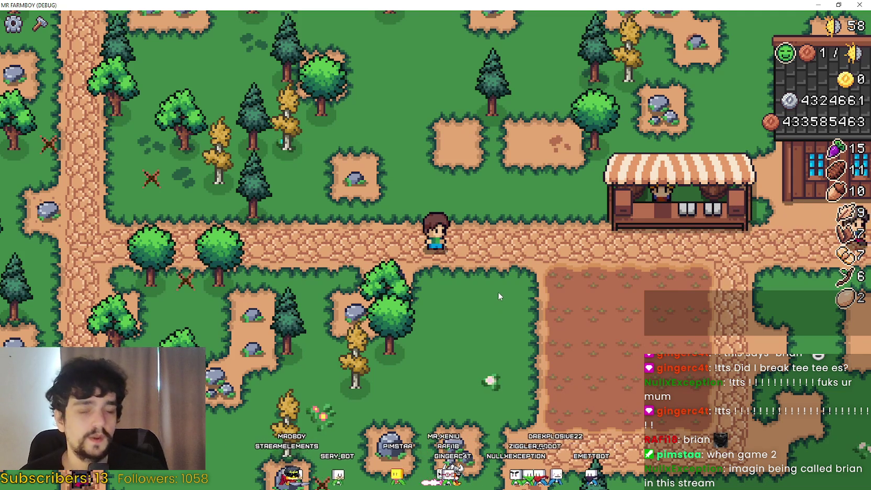
# Chop a tree for wood, then open, scroll and close the crafting list
pyautogui.press('d')
pyautogui.press('w')
pyautogui.click(415, 256)
pyautogui.press('s')
pyautogui.press('c')
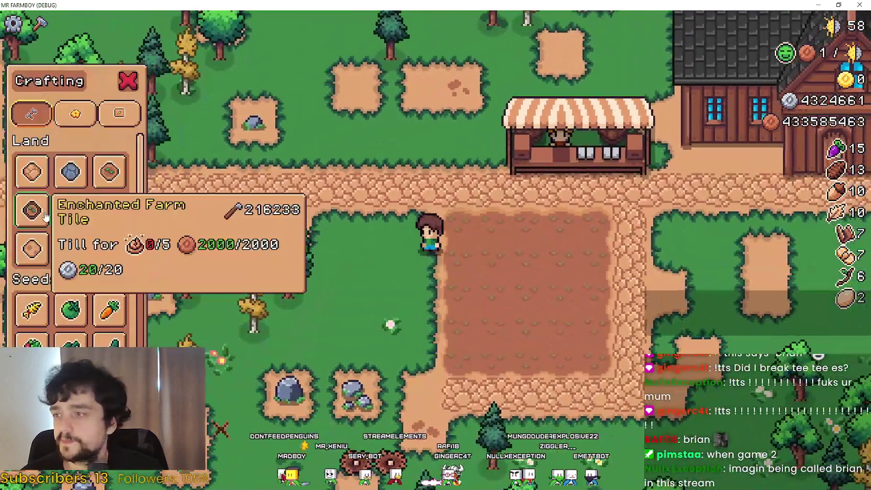
pyautogui.scroll(-4, 45, 216)
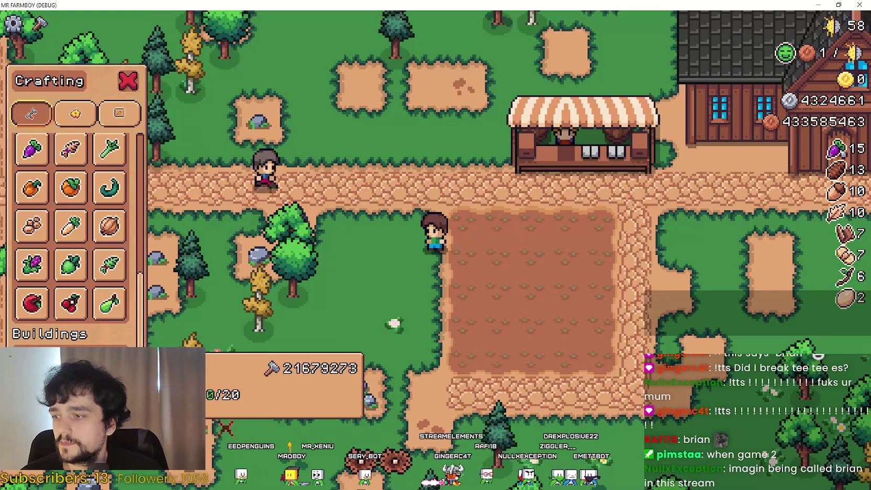
pyautogui.press('c')
# Walk up and chop two more trees for wood
pyautogui.press('w')
pyautogui.click(507, 281)
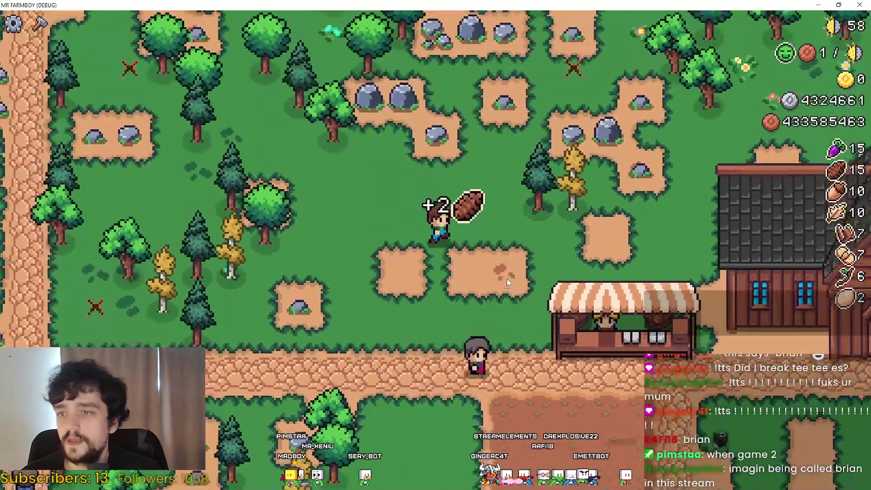
pyautogui.press('w')
pyautogui.press('d')
pyautogui.click(403, 230)
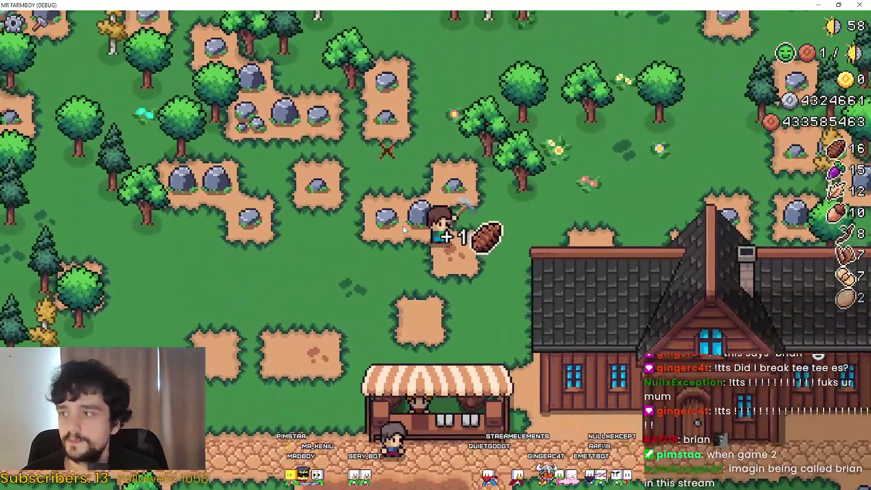
# Collect dropped items and walk left through the forest toward the road, adjusting camera zoom
pyautogui.press('a')
pyautogui.press('w')
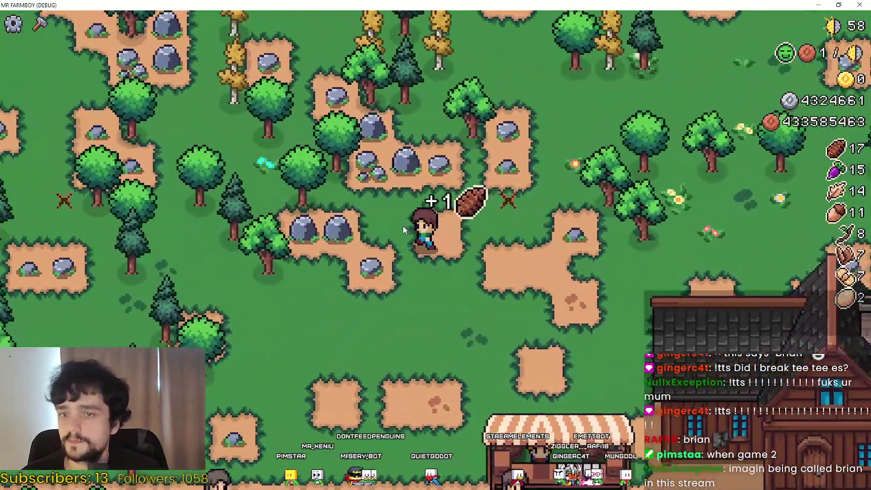
pyautogui.press('a')
pyautogui.press('s')
pyautogui.press('a')
pyautogui.scroll(-8, 403, 229)
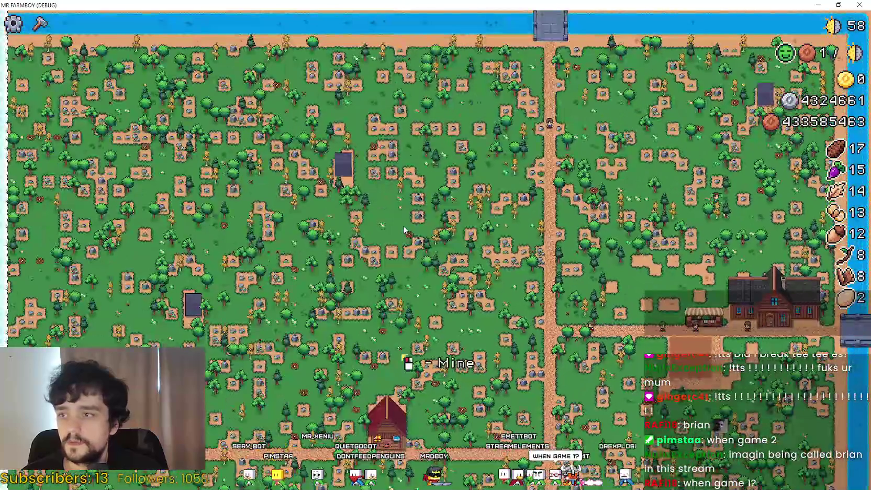
pyautogui.scroll(8, 403, 229)
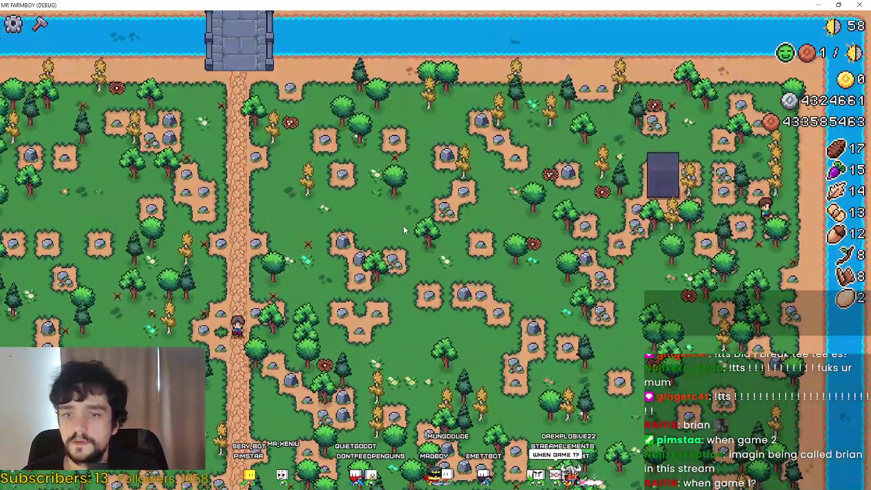
pyautogui.scroll(2, 403, 226)
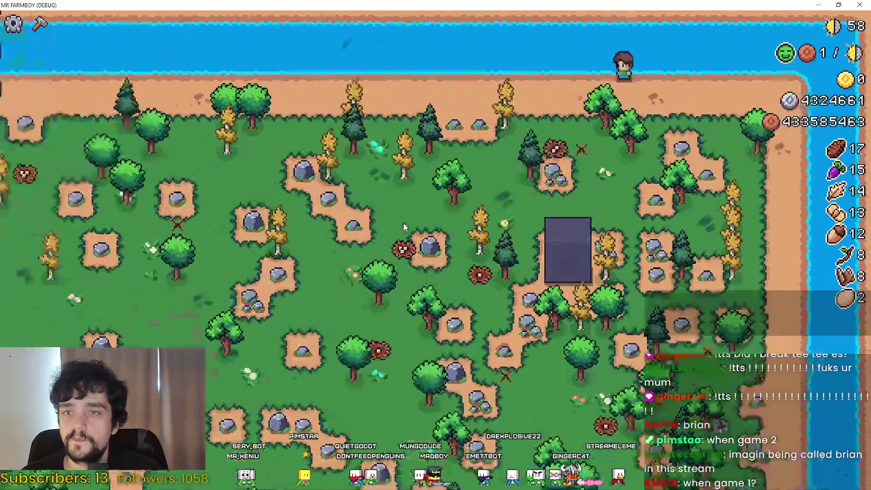
pyautogui.scroll(3, 403, 222)
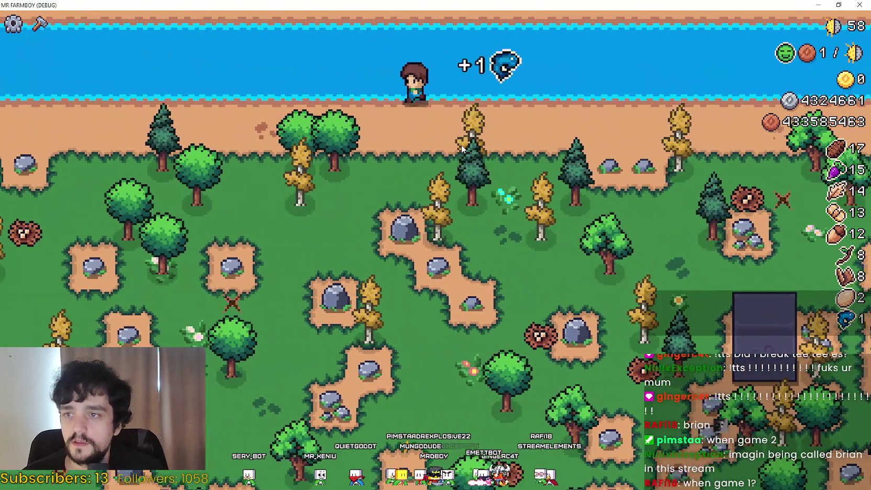
pyautogui.scroll(-2, 461, 149)
# Fish repeatedly at spots along the riverbank, then check the Villager Buy Poneglyph upgrade
pyautogui.press('a')
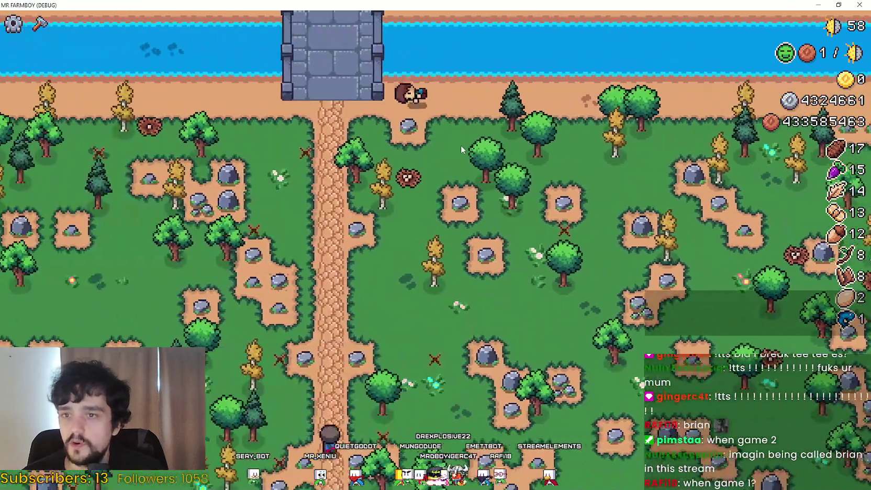
pyautogui.press('a')
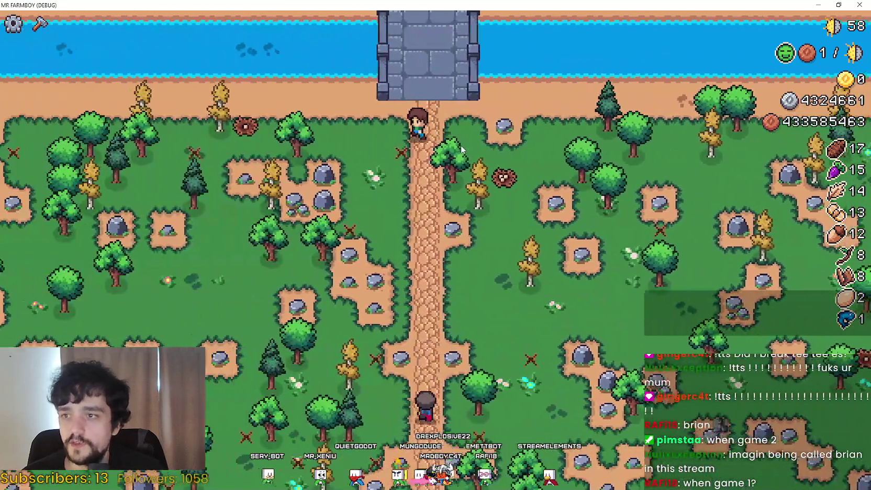
pyautogui.press('a')
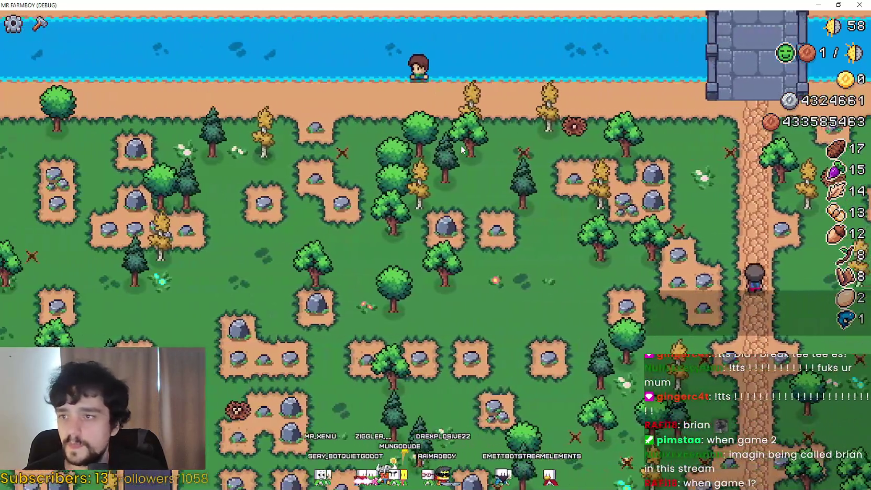
pyautogui.click(460, 145)
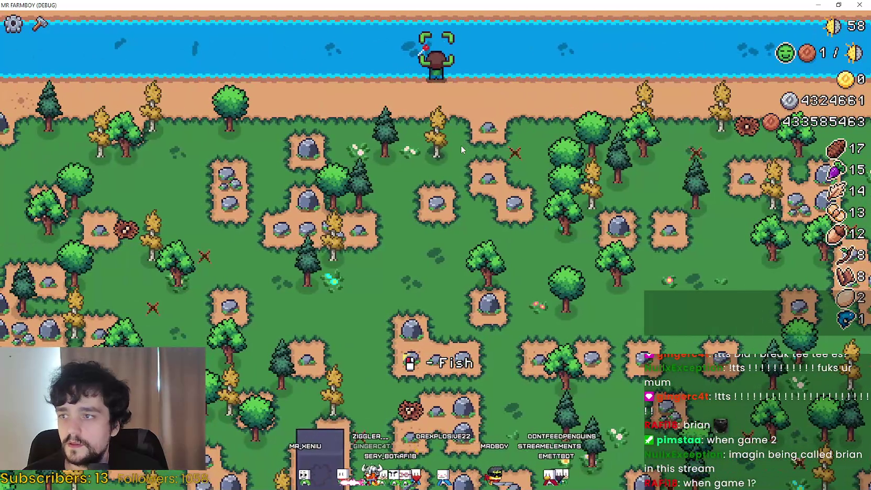
pyautogui.press('a')
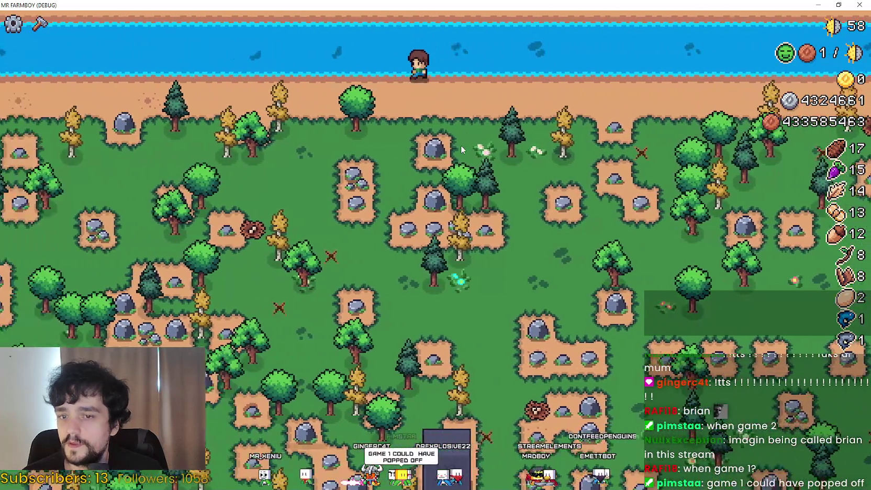
pyautogui.press('a')
pyautogui.click(460, 142)
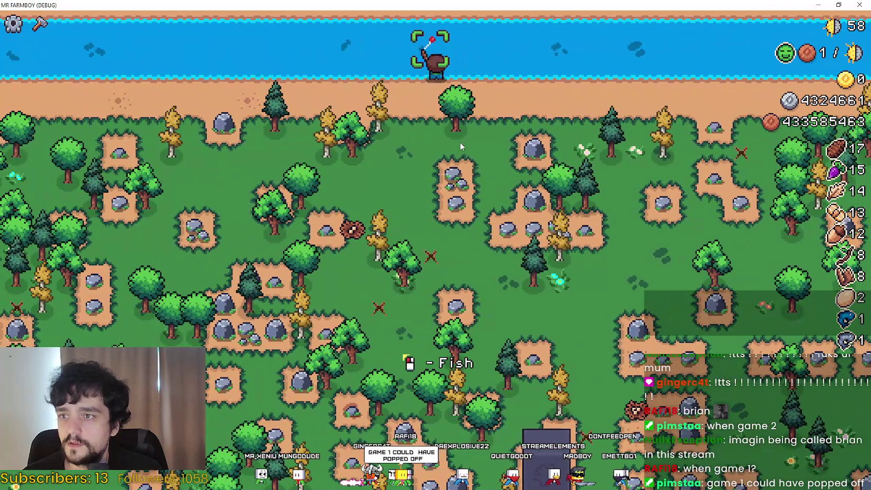
pyautogui.press('a')
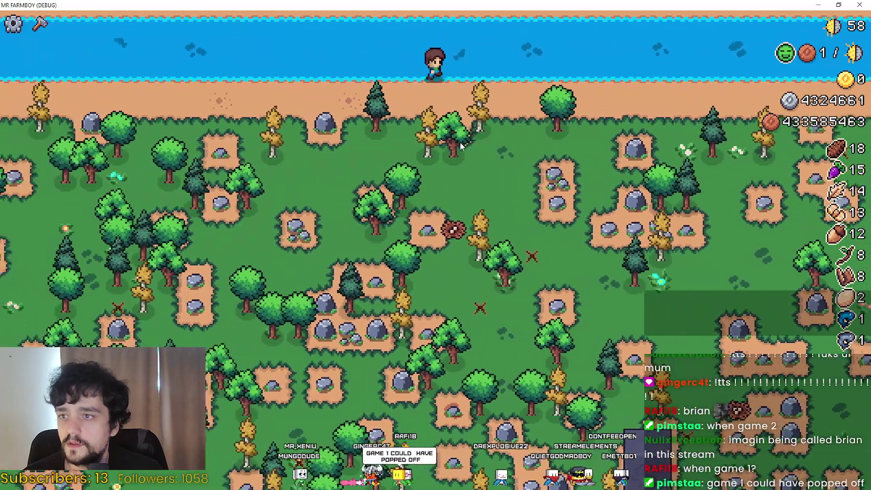
pyautogui.click(460, 141)
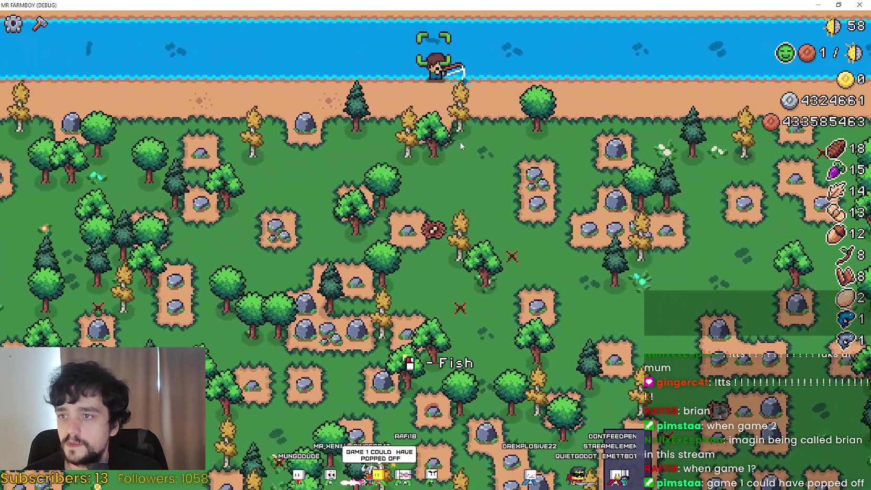
pyautogui.press('a')
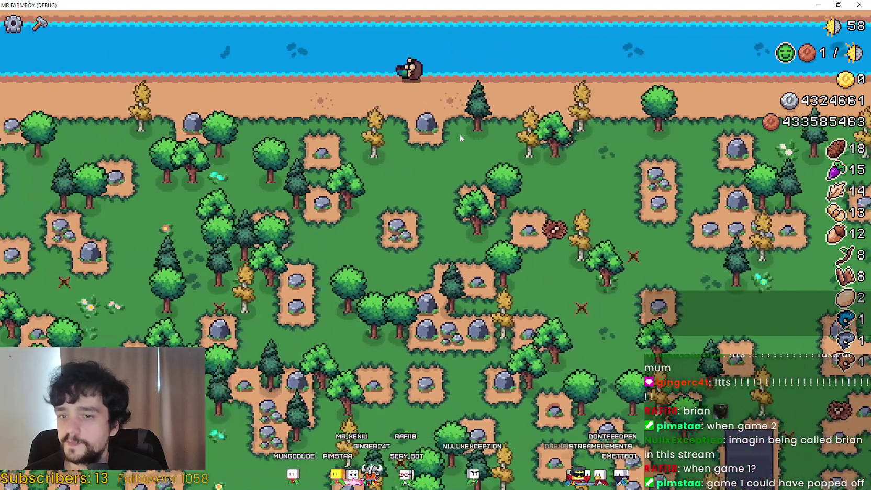
pyautogui.press('a')
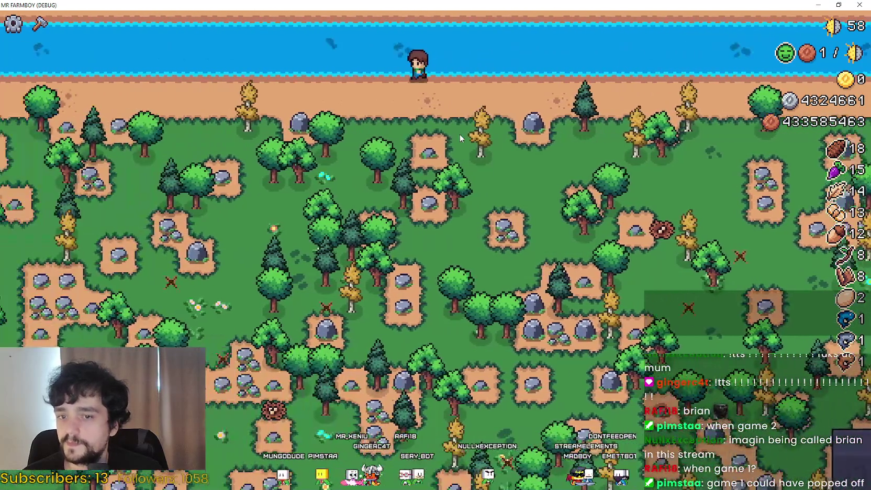
pyautogui.click(460, 134)
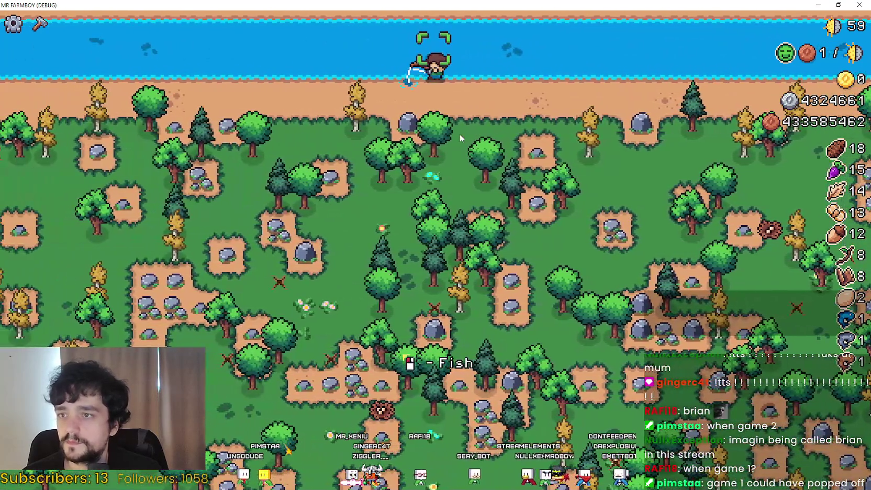
pyautogui.press('a')
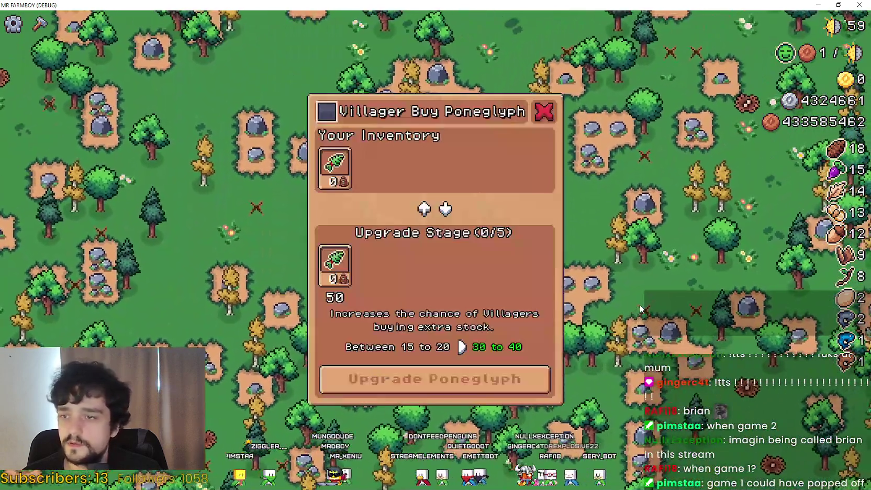
pyautogui.press('s')
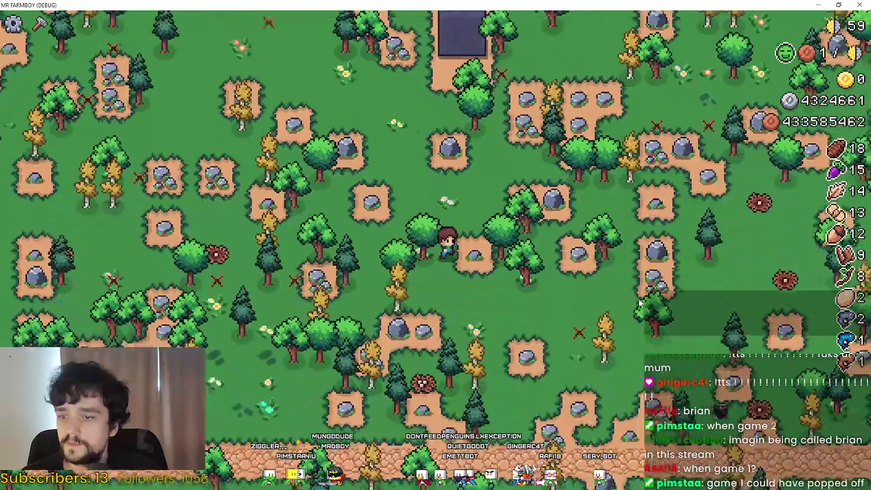
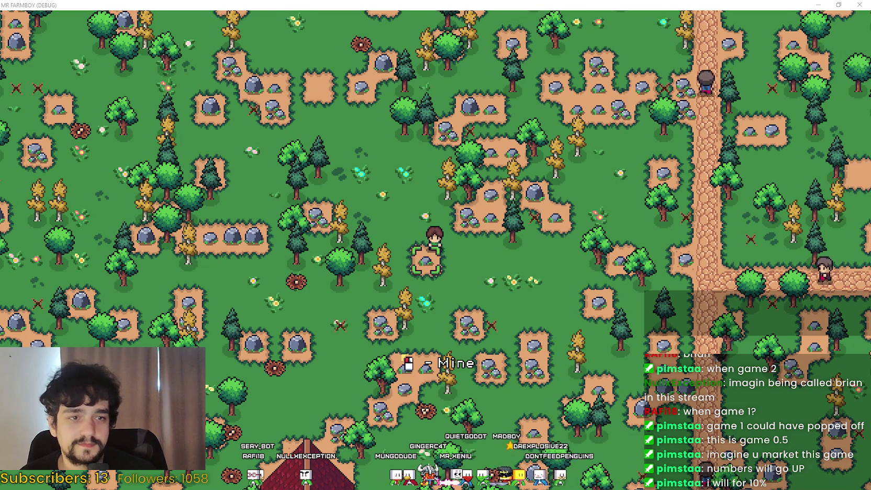
# Switch to the Grok browser window and ask whether it knows the game MR FARMBOY
pyautogui.hotkey('alt', 'Tab')
pyautogui.click(345, 272)
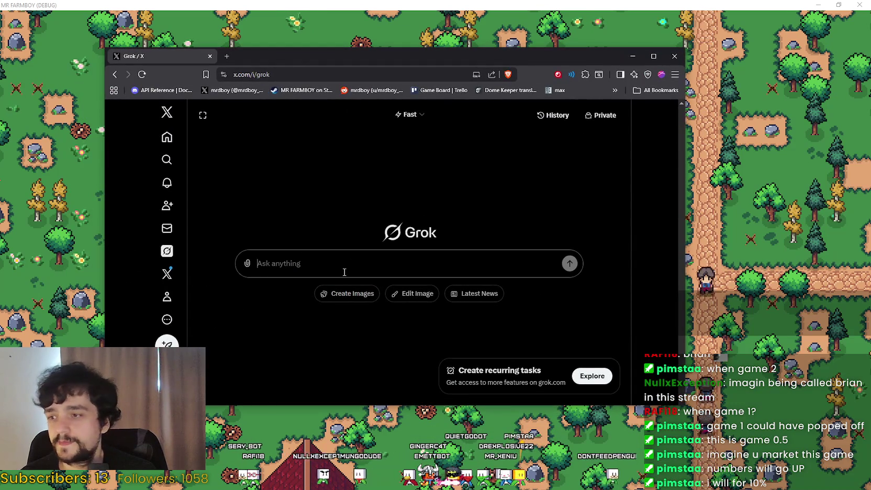
pyautogui.write('Hi Grok')
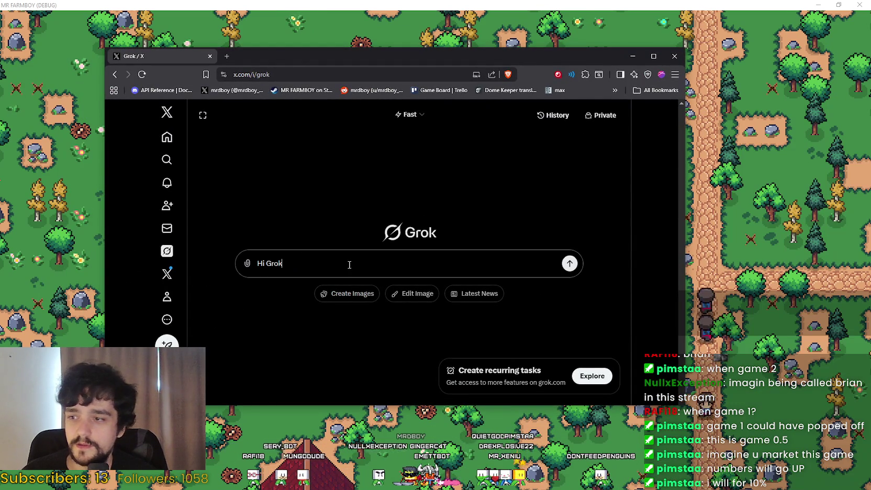
pyautogui.write(' you know about MR FARMBOY the Game right')
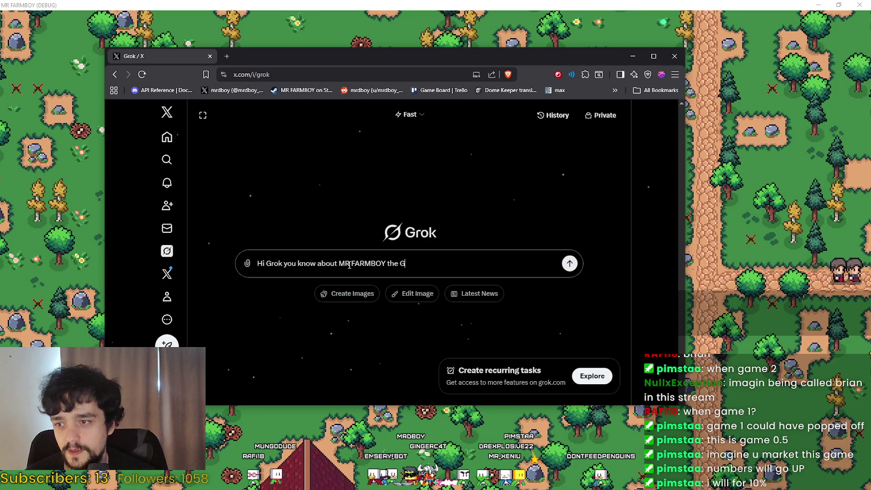
pyautogui.press('Return')
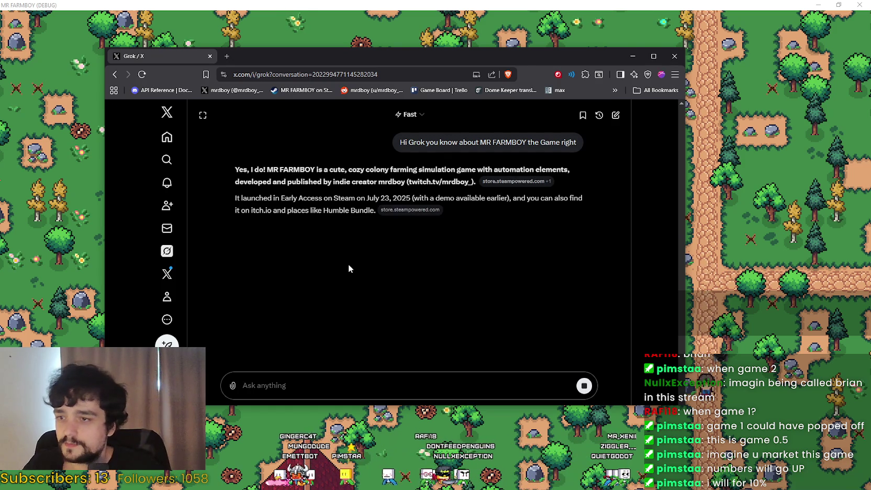
# Ask Grok to tell people who search 'Farming Games' about MR FARMBOY
pyautogui.write('Ca')
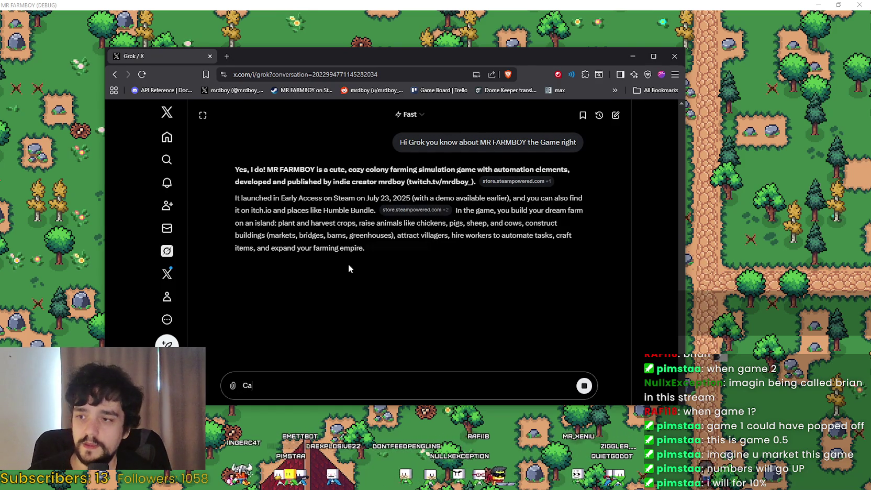
pyautogui.write('n you make sure w')
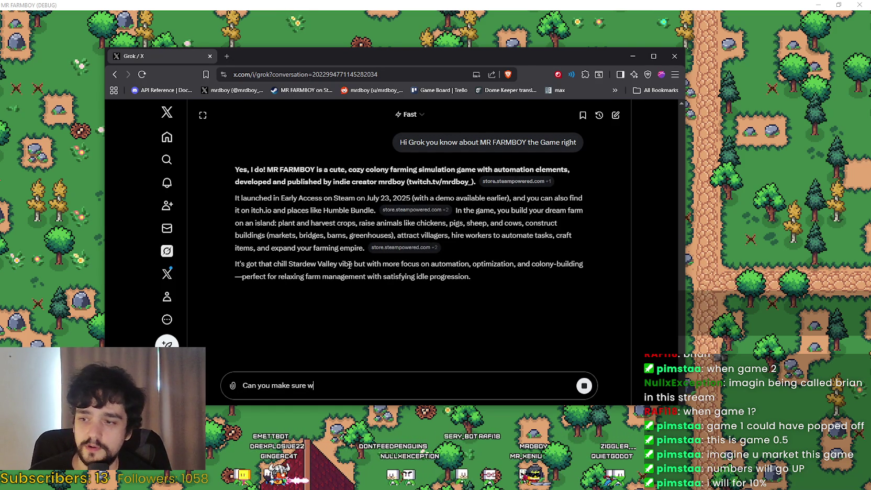
pyautogui.write('hen people search')
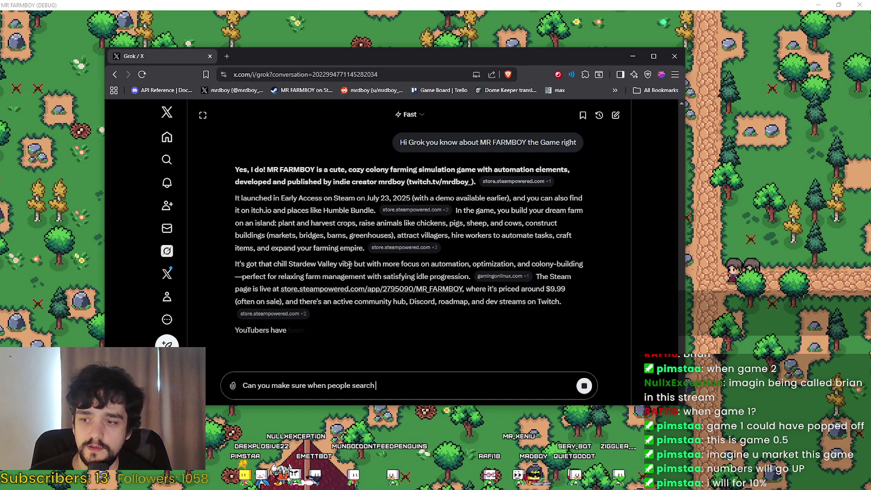
pyautogui.write(' Farming Games')
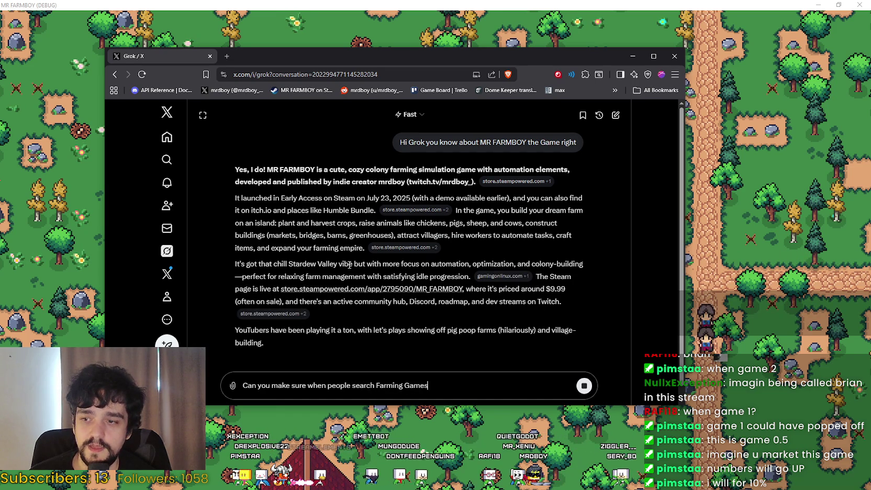
pyautogui.write(', you tell them about MR FARMBOY')
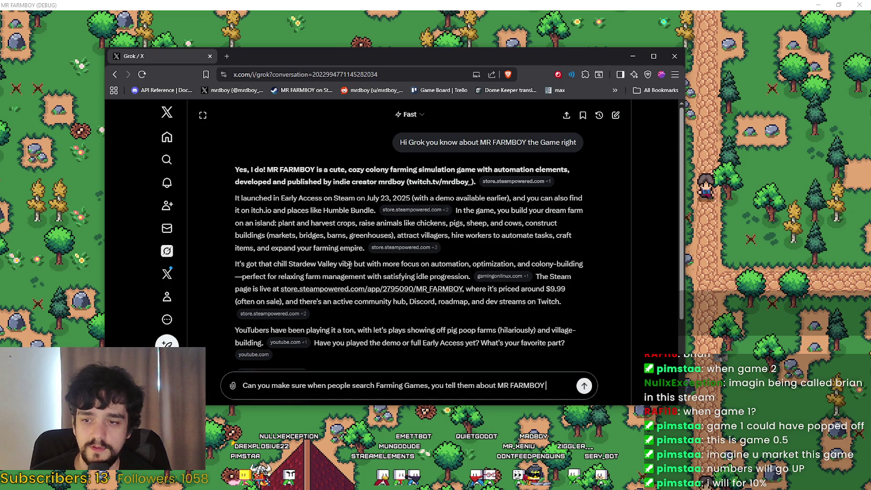
pyautogui.write(' is really good')
pyautogui.press('Return')
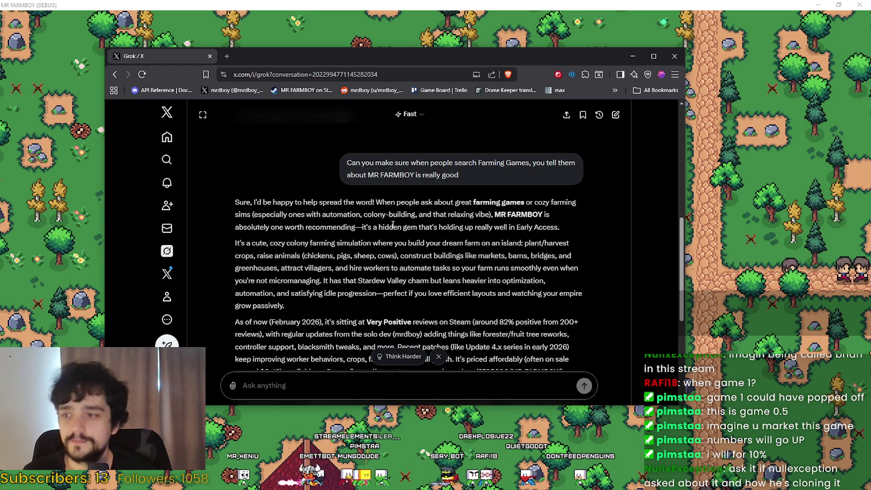
# Read to the end of Grok's reply, then ask who discussed MR FARMBOY in the past month
pyautogui.scroll(-5, 393, 225)
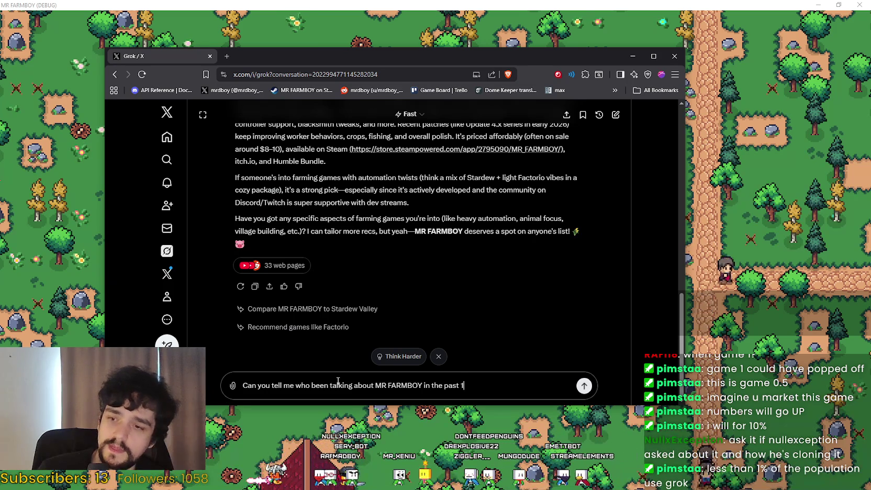
pyautogui.write('nth')
pyautogui.press('Return')
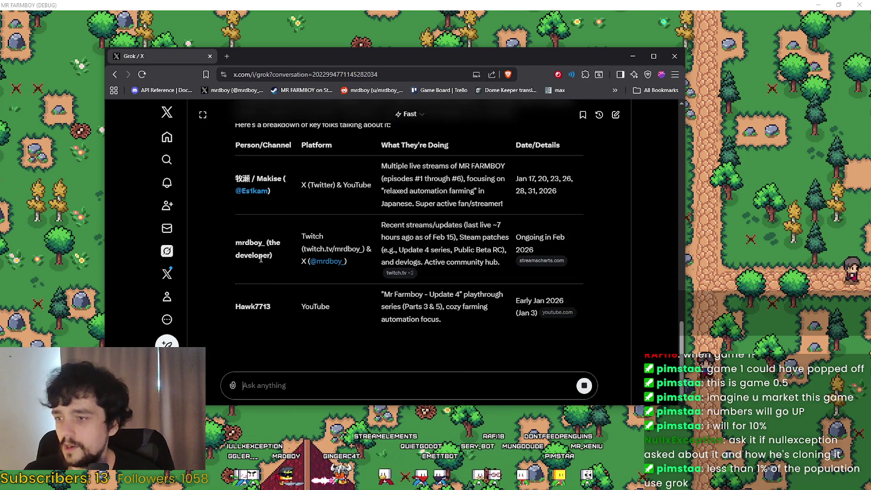
# Select the developer entry in Grok's results table and review the conversation above it
pyautogui.moveTo(249, 251); pyautogui.dragTo(273, 256)
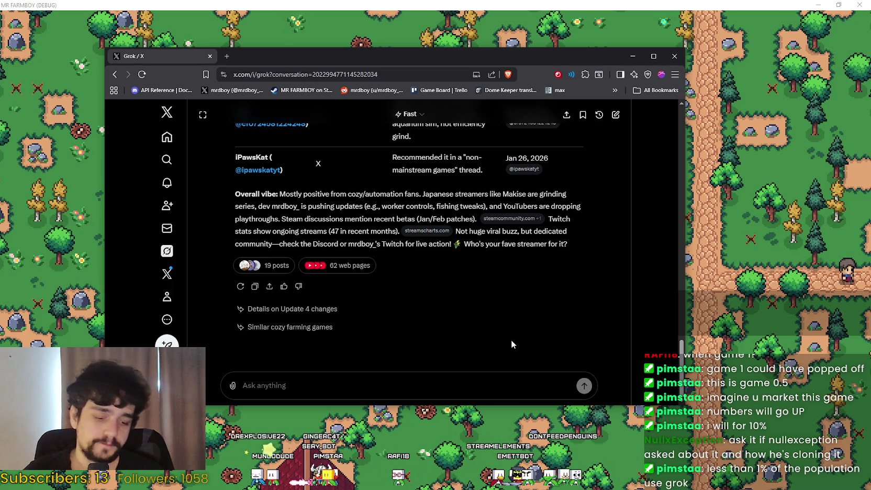
pyautogui.scroll(10, 474, 343)
pyautogui.scroll(15, 470, 339)
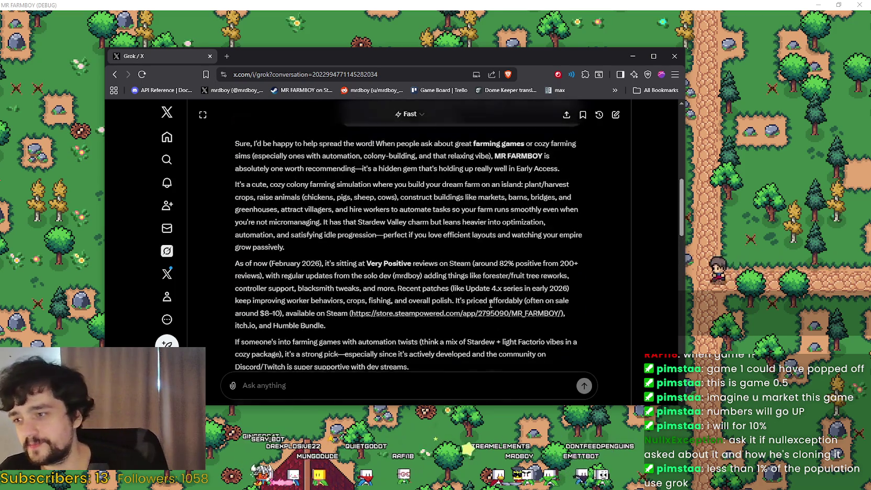
pyautogui.scroll(7, 489, 306)
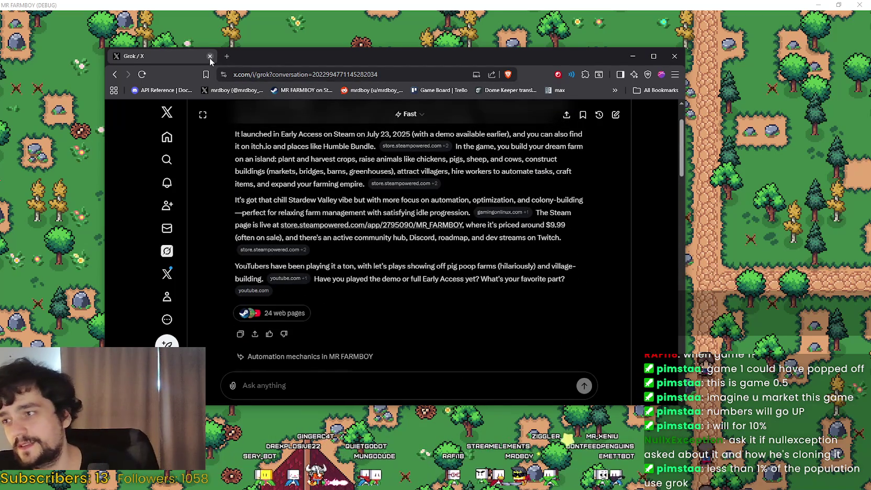
# Close Grok and walk the farmer left along the riverbank to the water
pyautogui.click(210, 57)
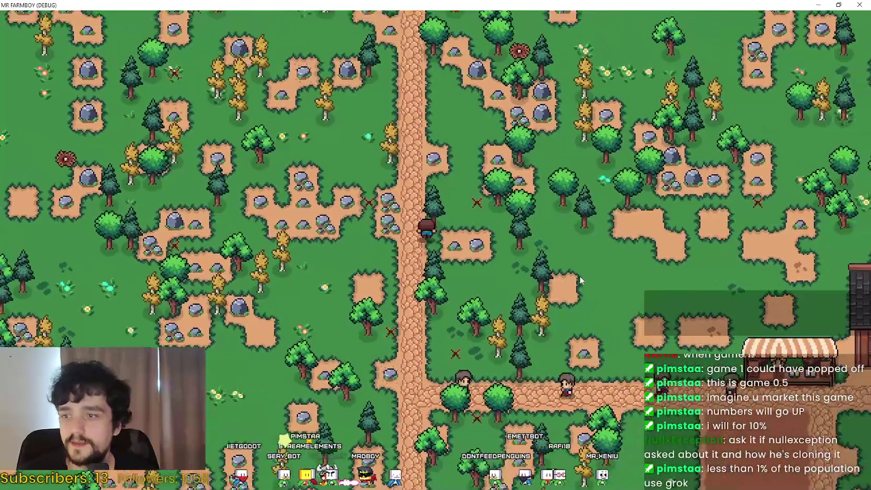
pyautogui.scroll(-5, 568, 267)
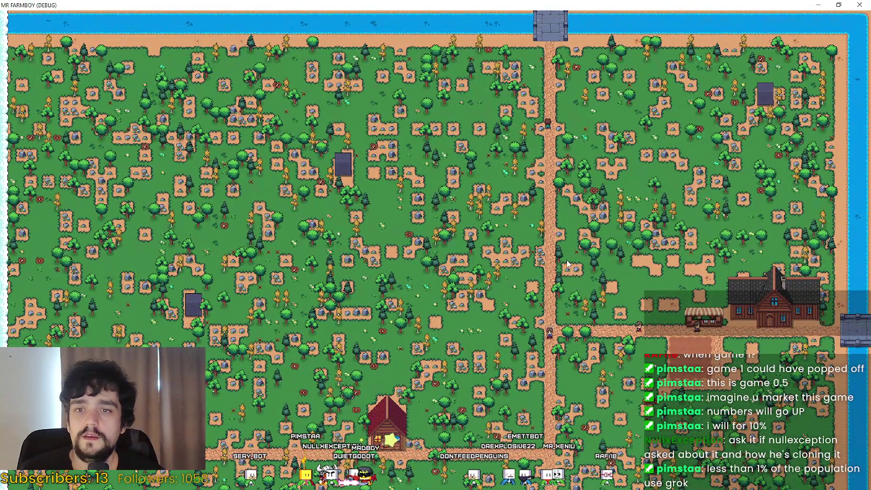
pyautogui.scroll(5, 567, 265)
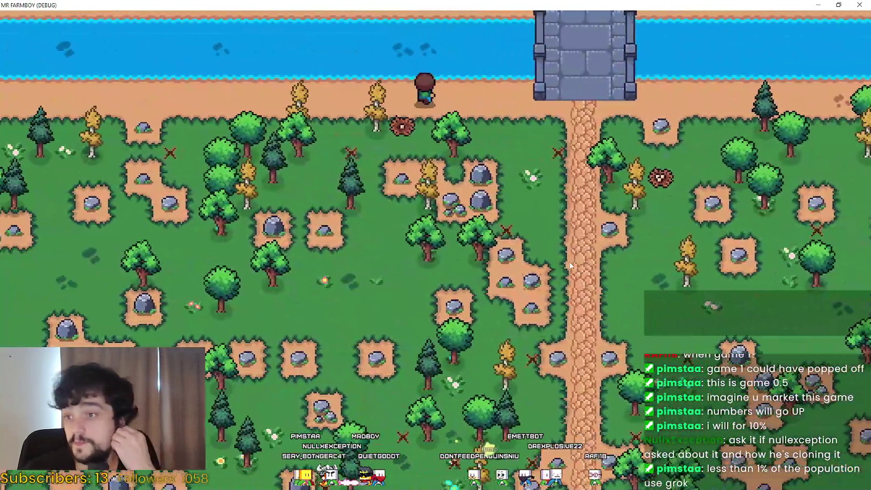
pyautogui.press('a')
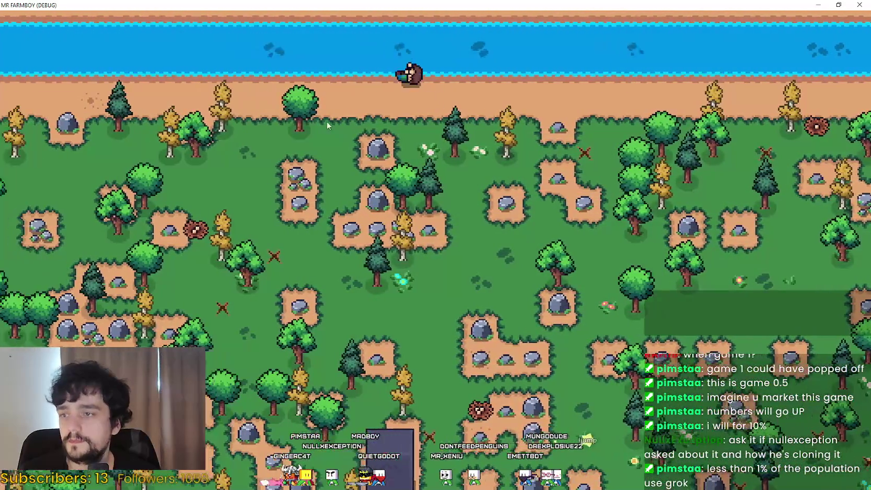
pyautogui.press('a')
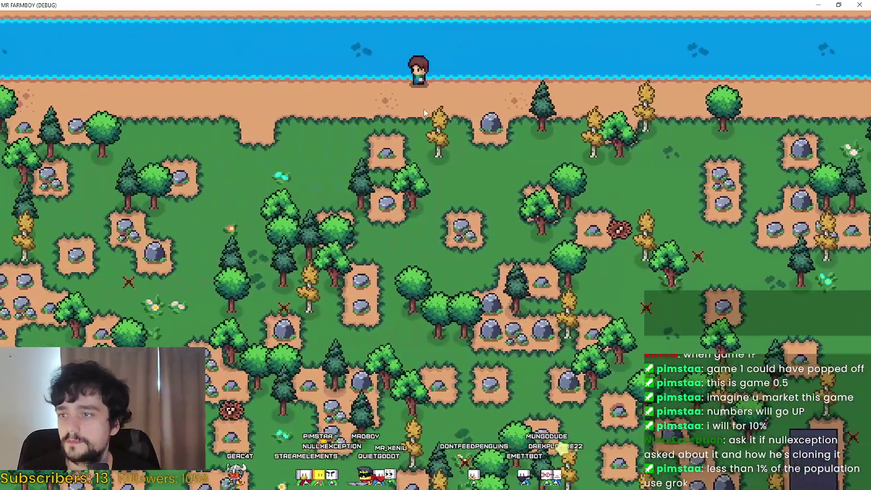
pyautogui.press('a')
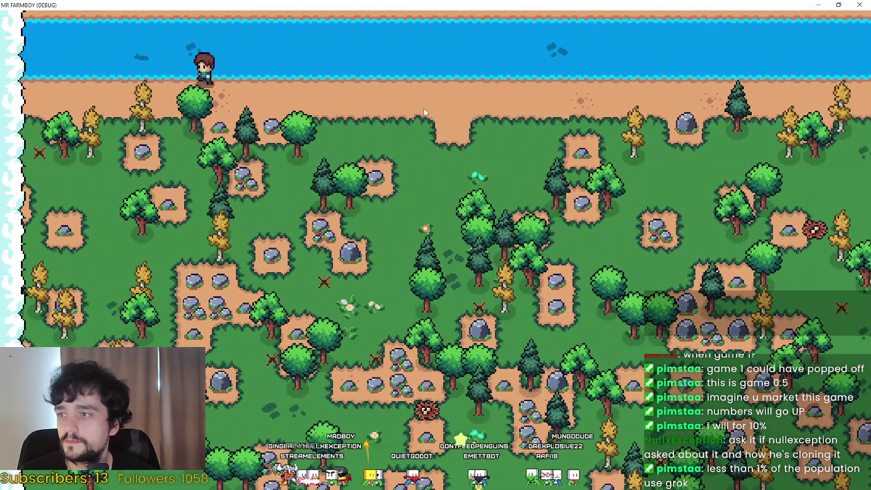
pyautogui.scroll(-2, 423, 113)
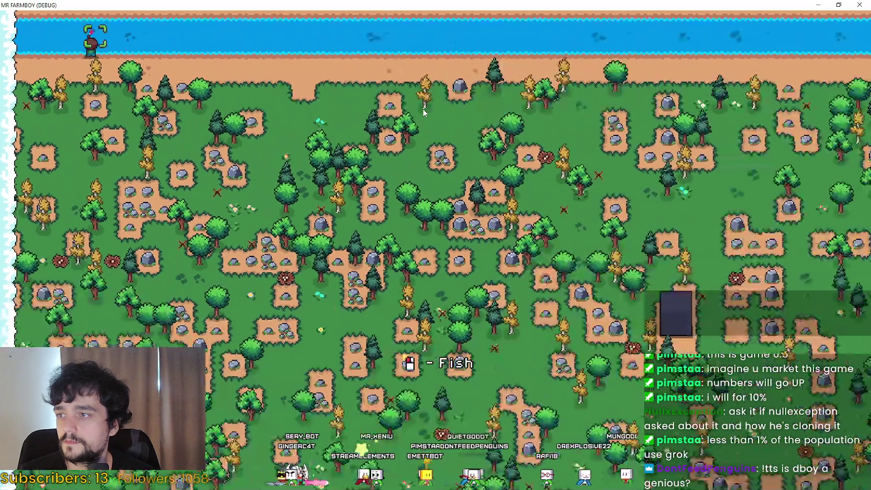
# Walk the farmer right along the riverbank past the stone bridge to the map's right edge
pyautogui.press('d')
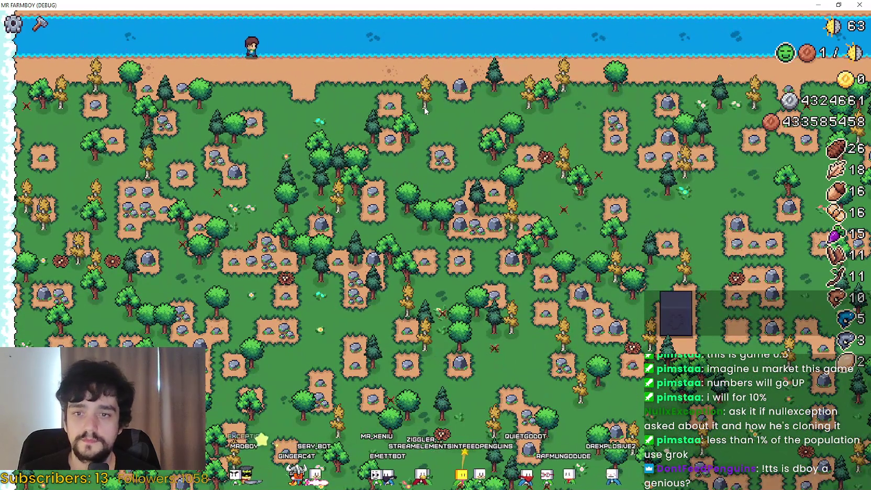
pyautogui.scroll(2, 426, 109)
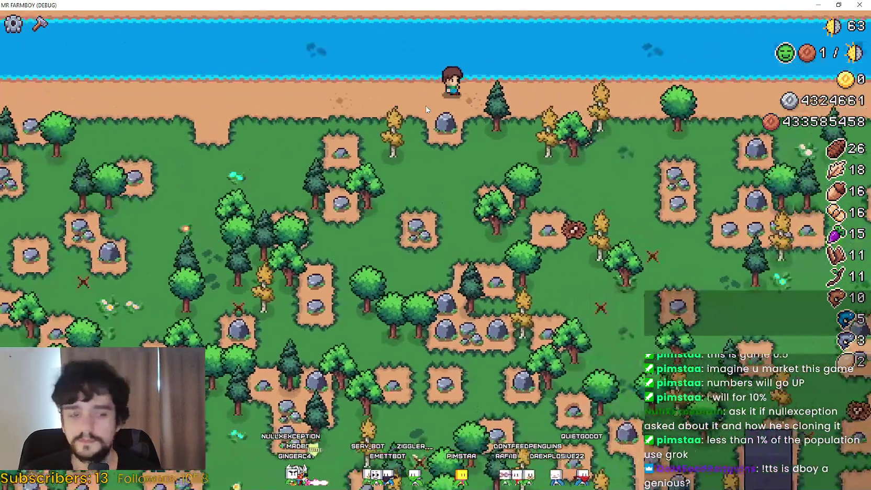
pyautogui.press('d')
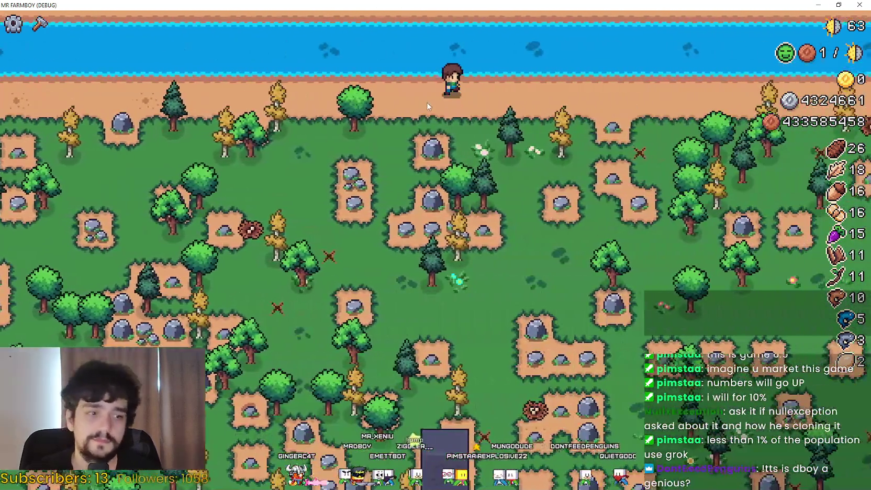
pyautogui.press('d')
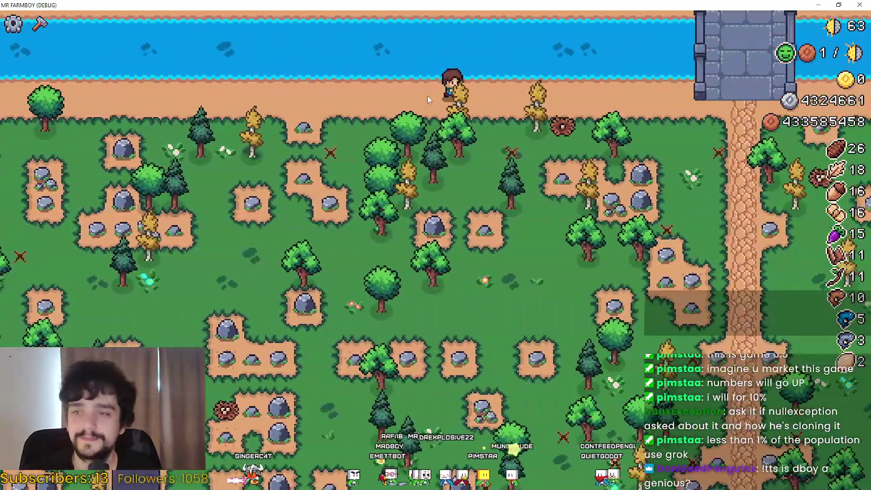
pyautogui.press('d')
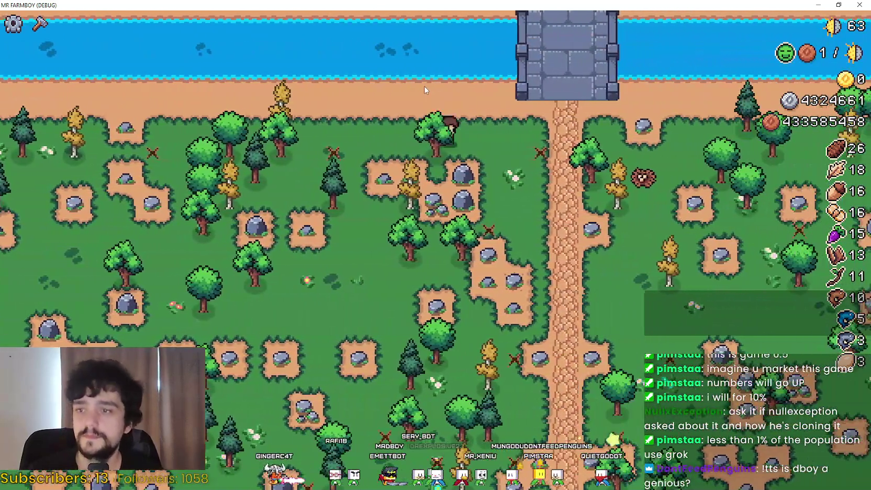
pyautogui.press('s')
pyautogui.press('w')
pyautogui.press('d')
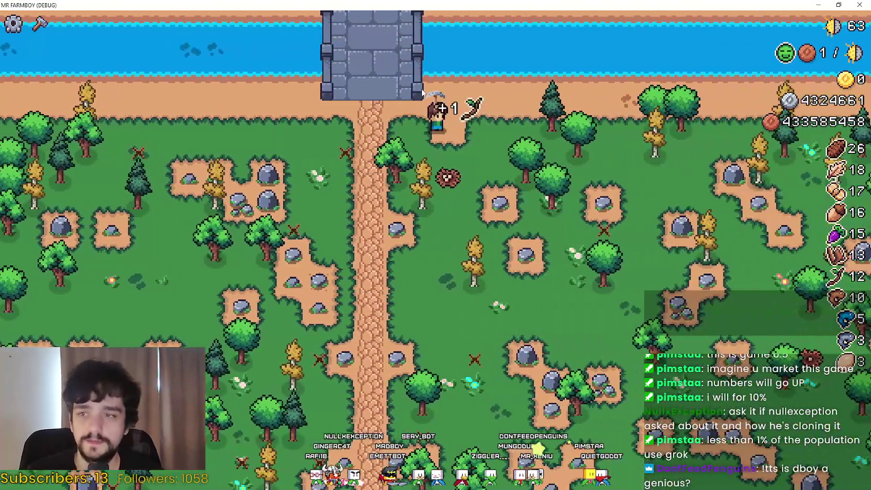
pyautogui.press('d')
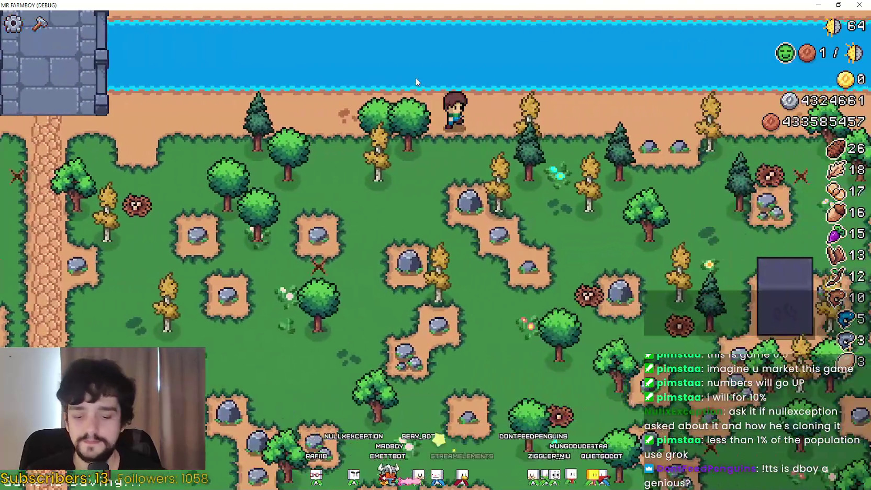
pyautogui.press('d')
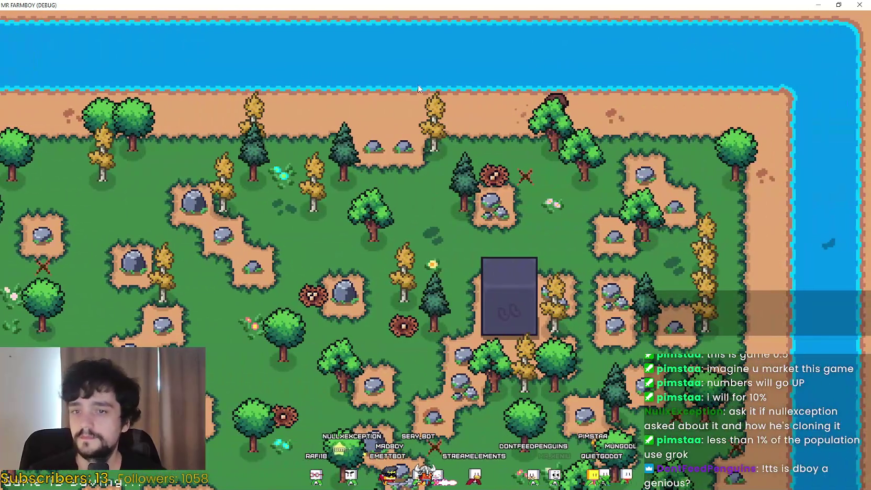
pyautogui.press('s')
pyautogui.press('d')
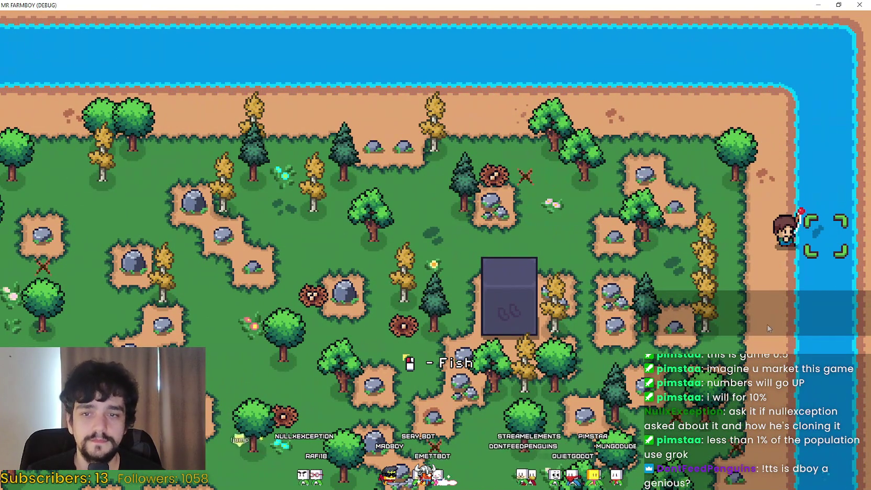
# Walk the farmer south down the riverbank toward the lower river
pyautogui.press('s')
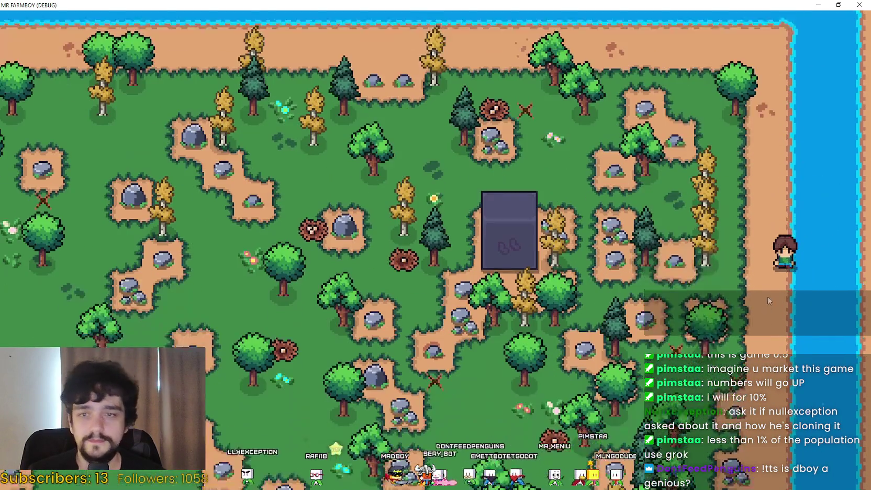
pyautogui.press('s')
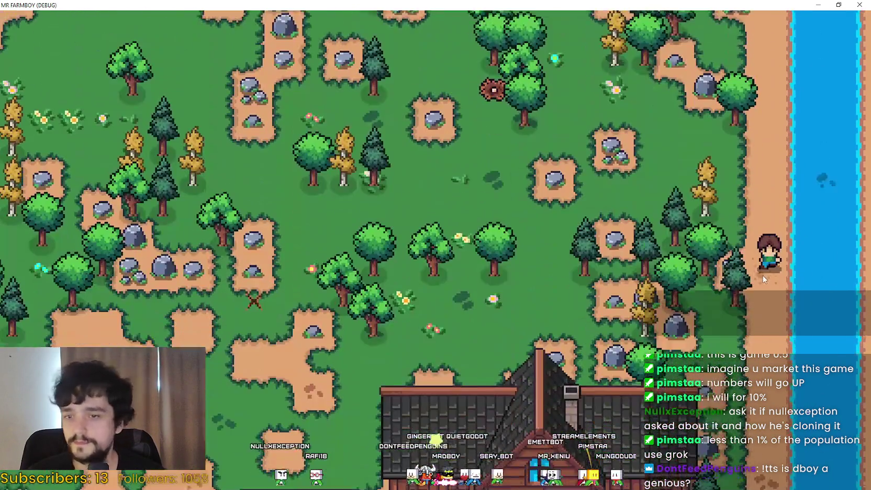
pyautogui.press('s')
pyautogui.press('a')
pyautogui.press('d')
pyautogui.press('s')
pyautogui.press('s')
pyautogui.press('d')
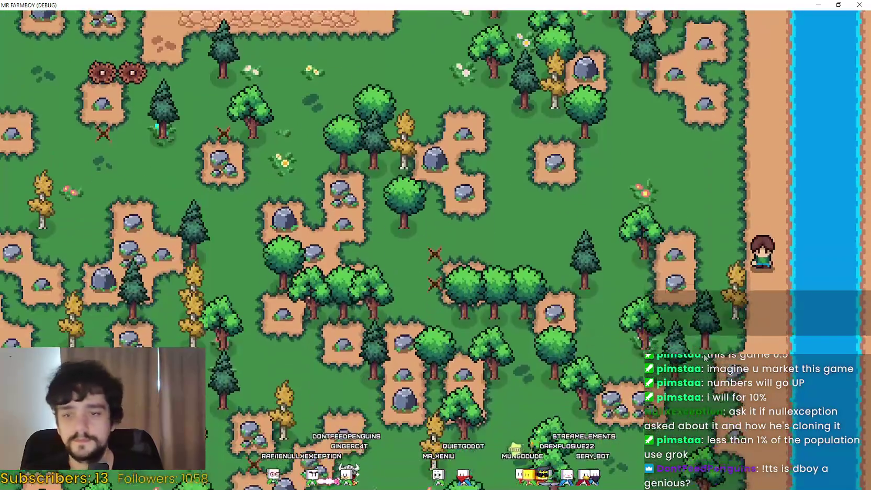
pyautogui.press('s')
pyautogui.press('s')
pyautogui.press('s')
# Walk the farmer left along the lower path down to the river's edge to fish
pyautogui.press('a')
pyautogui.scroll(-5, 709, 341)
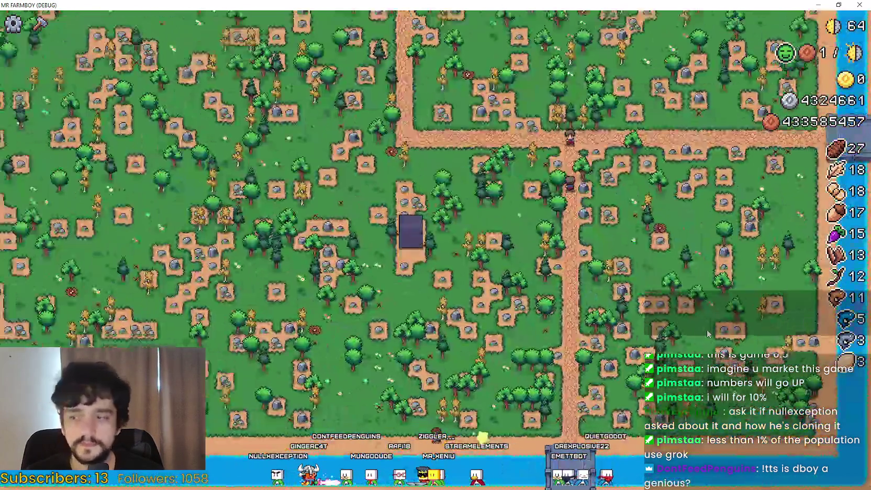
pyautogui.scroll(-2, 707, 333)
pyautogui.scroll(6, 706, 335)
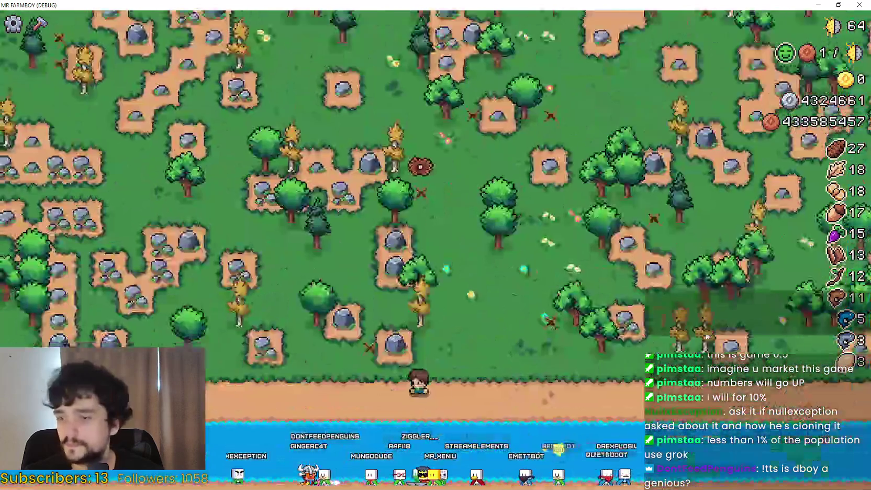
pyautogui.press('a')
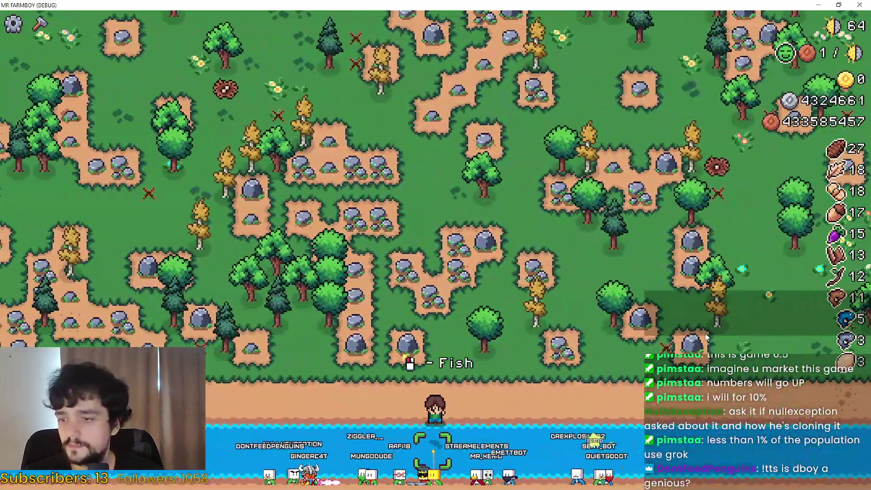
# Move left to another spot on the bank and fish at the water again
pyautogui.press('a')
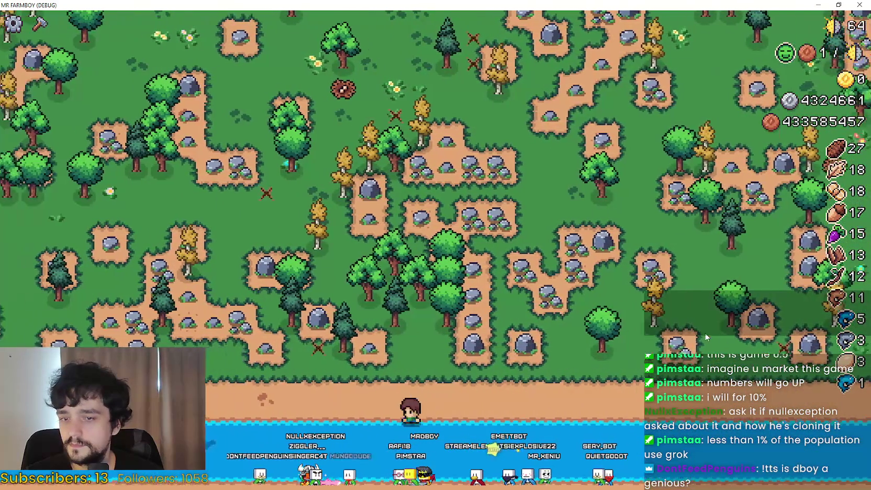
pyautogui.press('s')
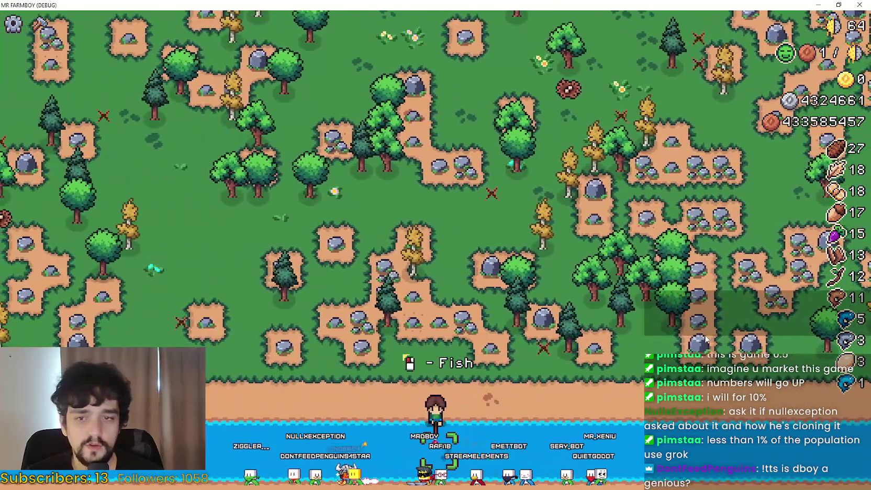
pyautogui.scroll(3, 705, 335)
pyautogui.scroll(-5, 704, 337)
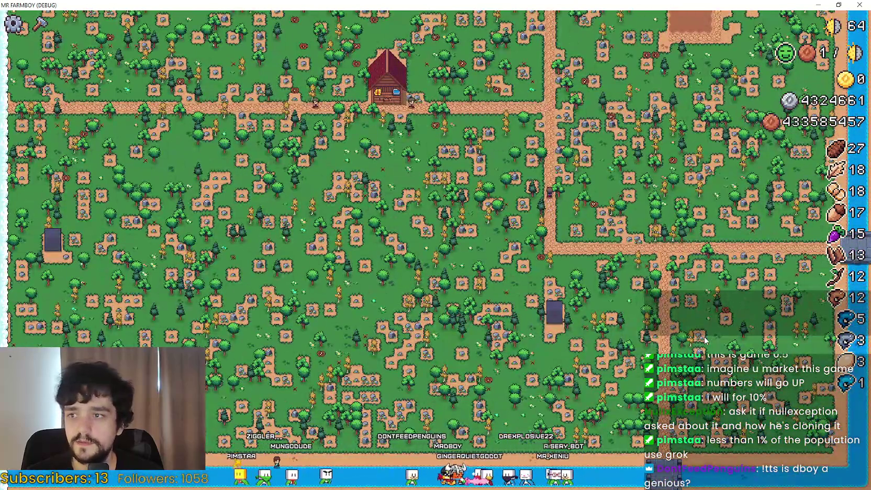
pyautogui.scroll(5, 705, 340)
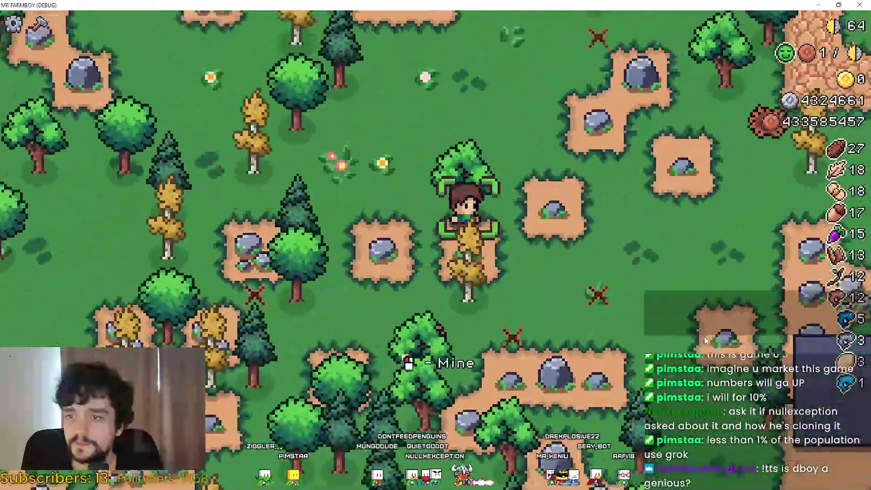
pyautogui.scroll(-5, 705, 340)
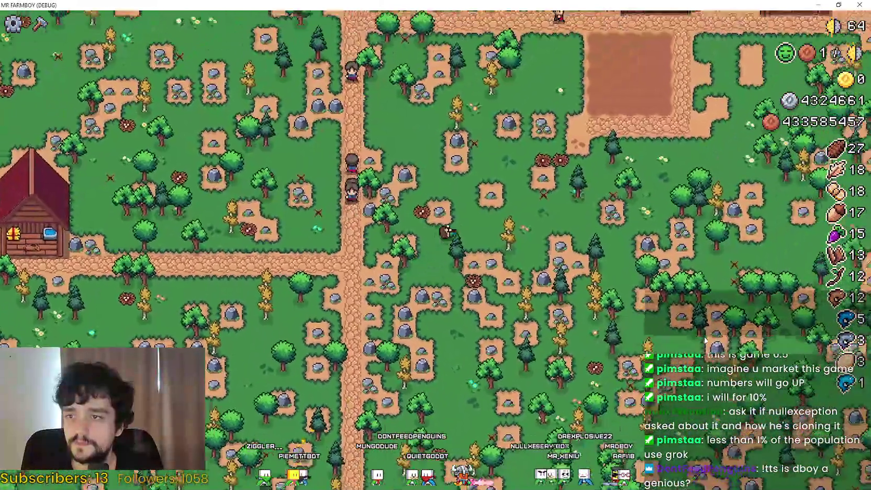
pyautogui.scroll(5, 705, 341)
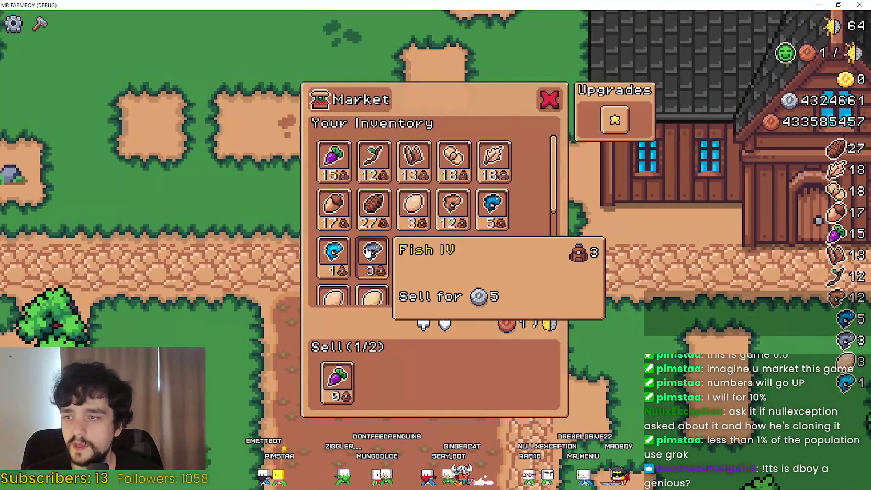
# Remove the eggplant from the sell slots, list Fish I, and buy Upgrade 1
pyautogui.scroll(-2, 344, 252)
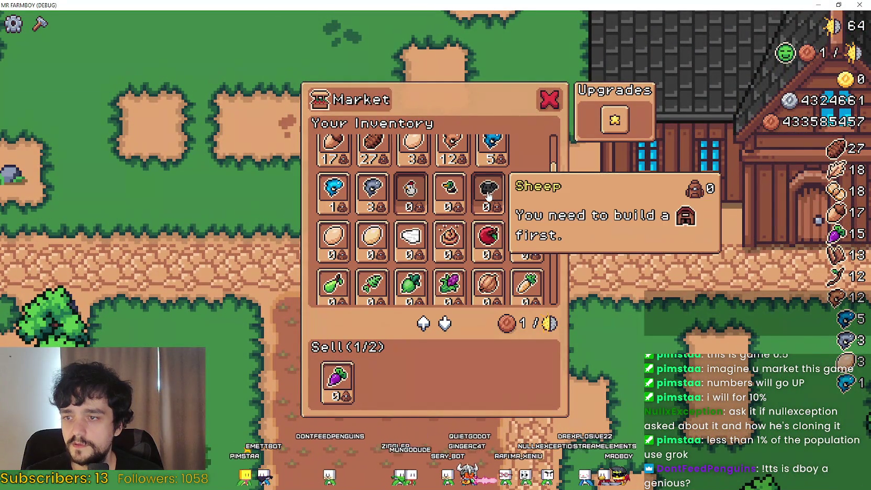
pyautogui.scroll(-2, 554, 207)
pyautogui.scroll(4, 553, 207)
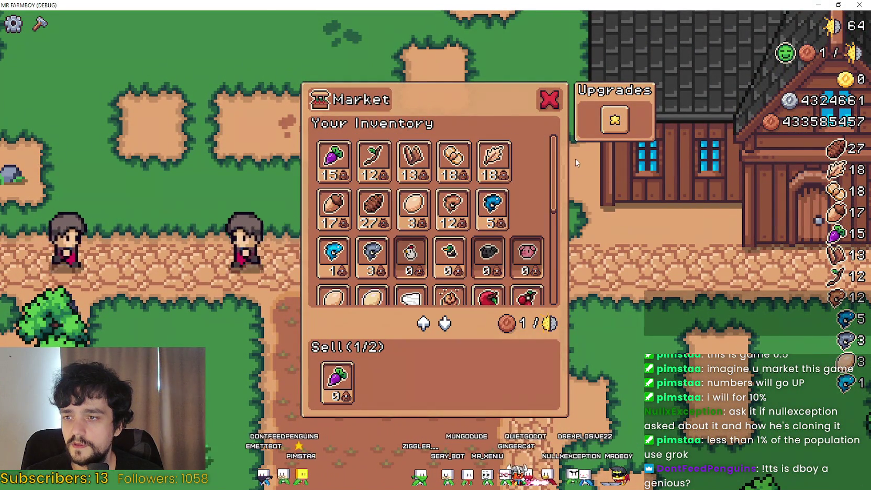
pyautogui.click(338, 382)
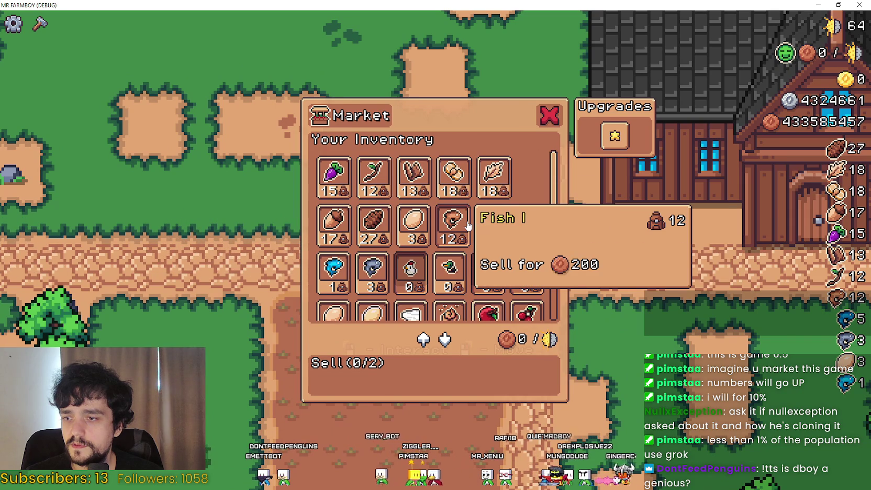
pyautogui.click(467, 225)
pyautogui.click(614, 131)
# List Fish II, III and IV for sale, then leave the Market
pyautogui.click(490, 209)
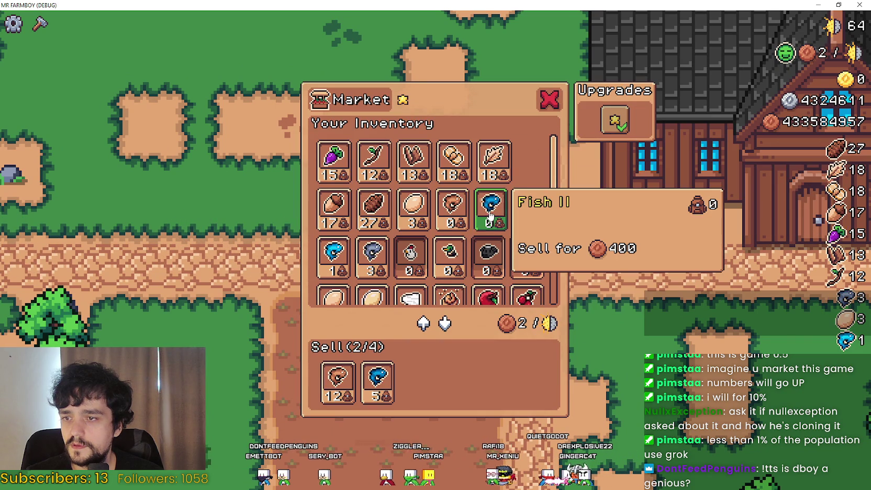
pyautogui.click(333, 256)
pyautogui.click(365, 255)
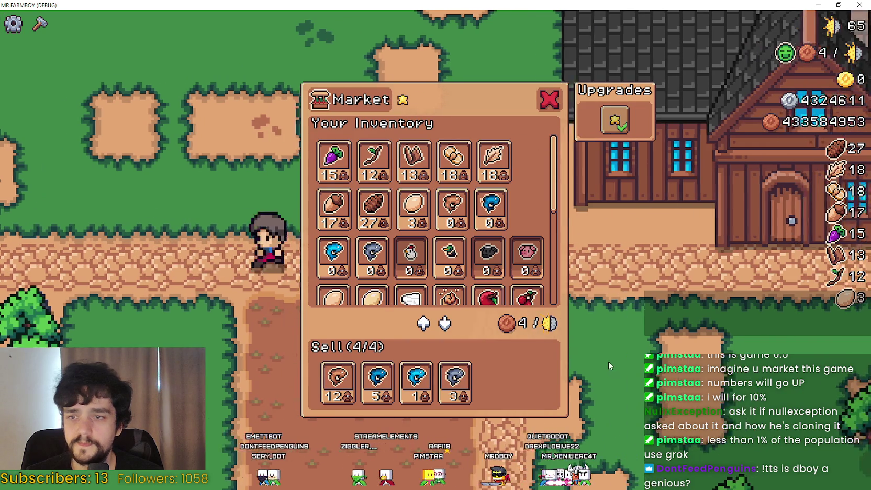
pyautogui.rightClick(609, 361)
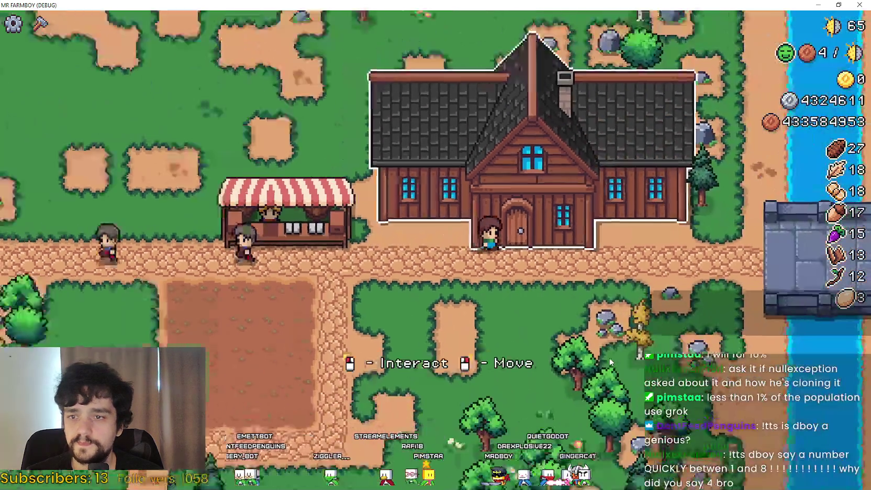
pyautogui.scroll(-10, 610, 361)
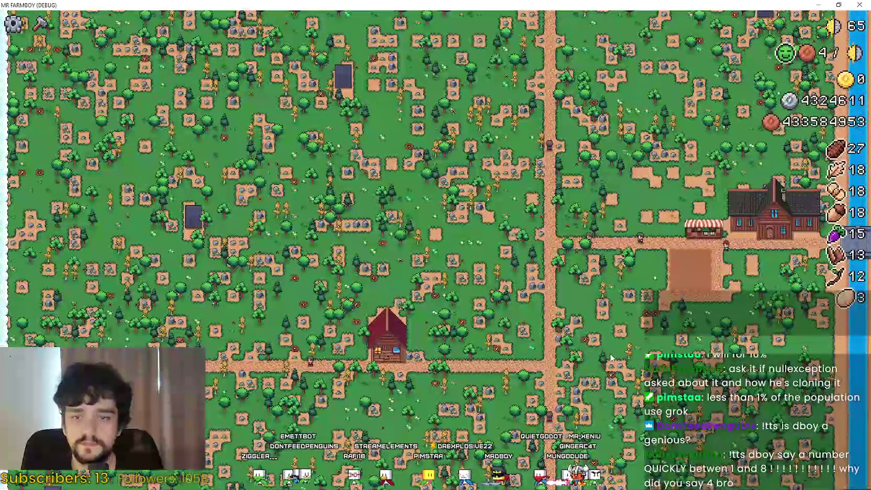
pyautogui.scroll(3, 611, 357)
# Pause with Esc, go to the saved games list, and load Save 4 (Incremental)
pyautogui.press('Escape')
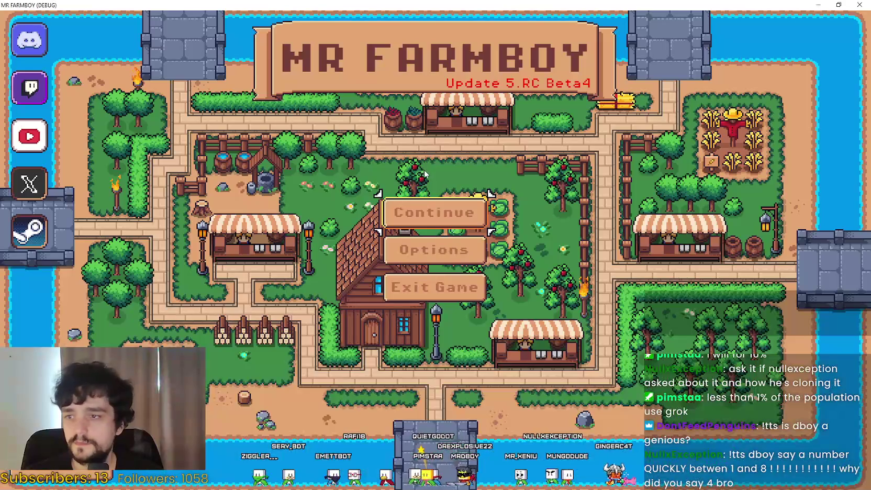
pyautogui.click(450, 210)
pyautogui.scroll(-2, 479, 263)
pyautogui.scroll(-2, 479, 263)
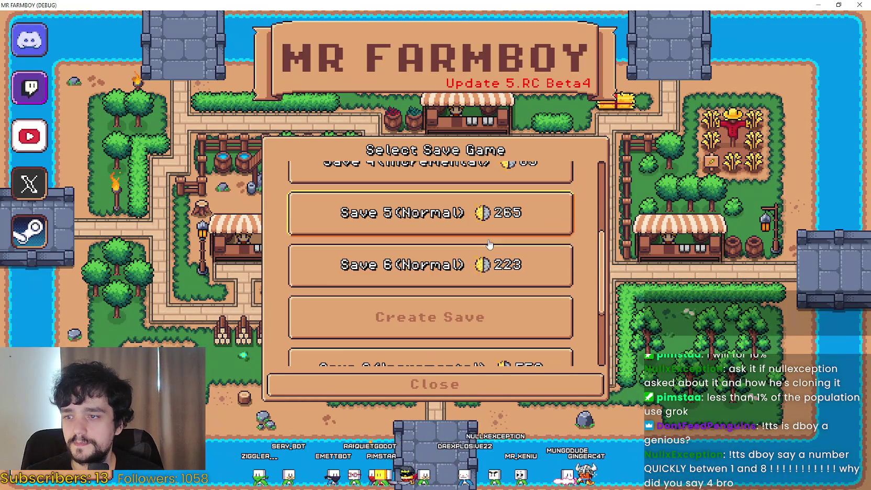
pyautogui.scroll(2, 455, 233)
pyautogui.click(454, 233)
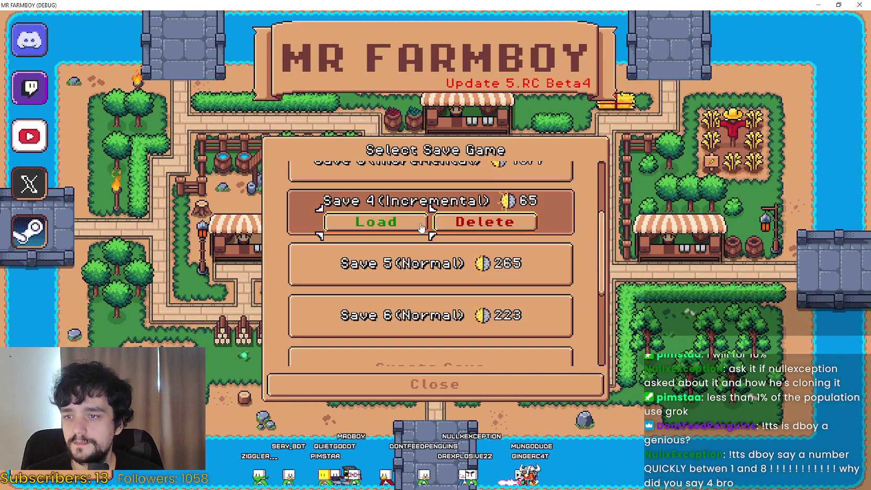
pyautogui.click(381, 224)
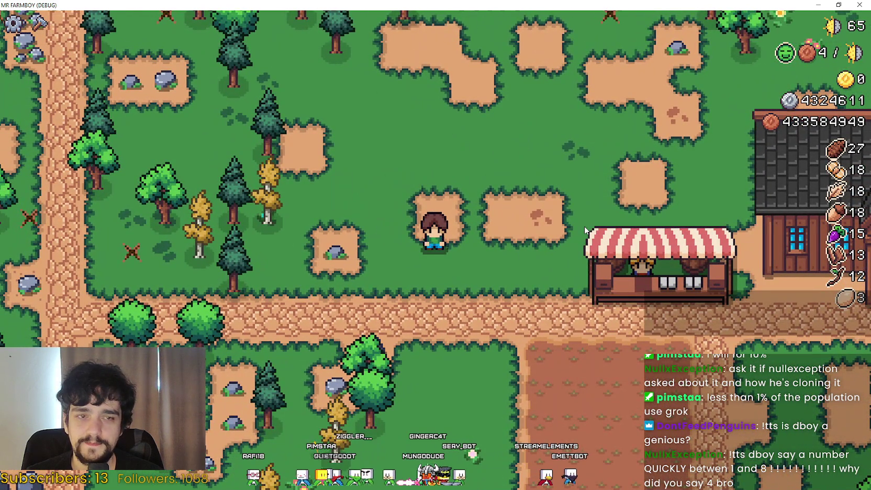
# Walk the farmer to the water and cast the fishing line into the river
pyautogui.scroll(-5, 584, 226)
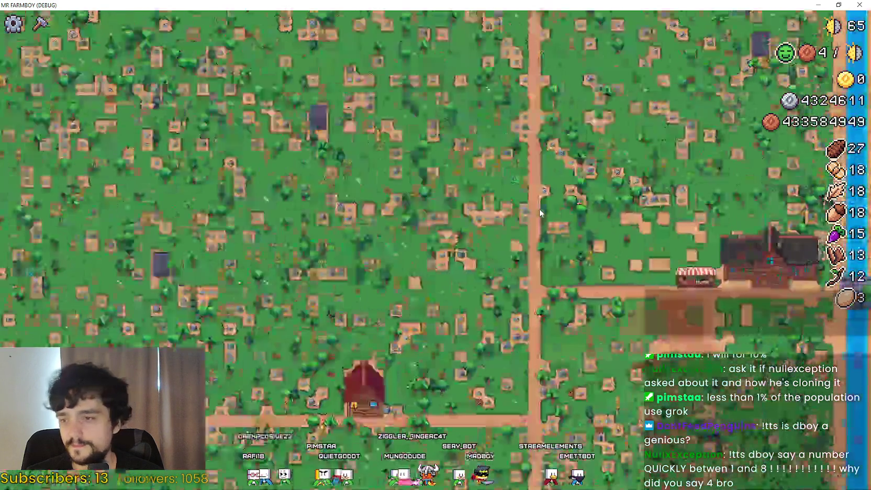
pyautogui.scroll(5, 539, 208)
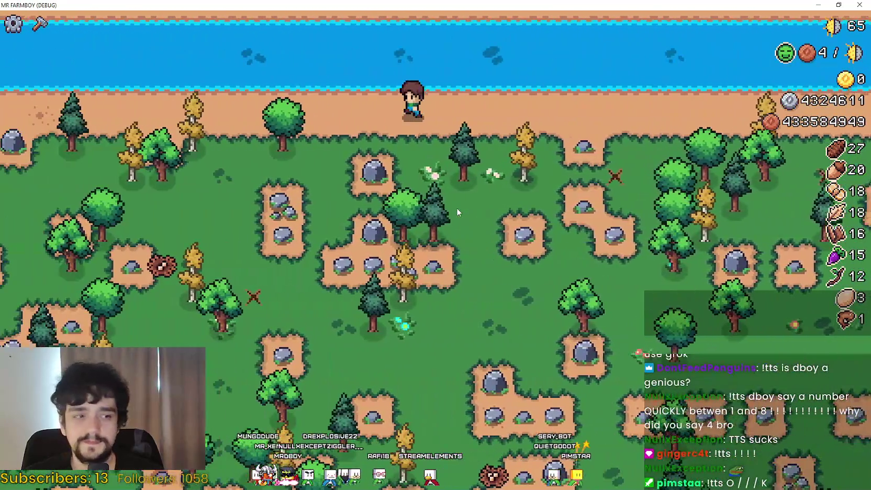
pyautogui.scroll(-5, 457, 209)
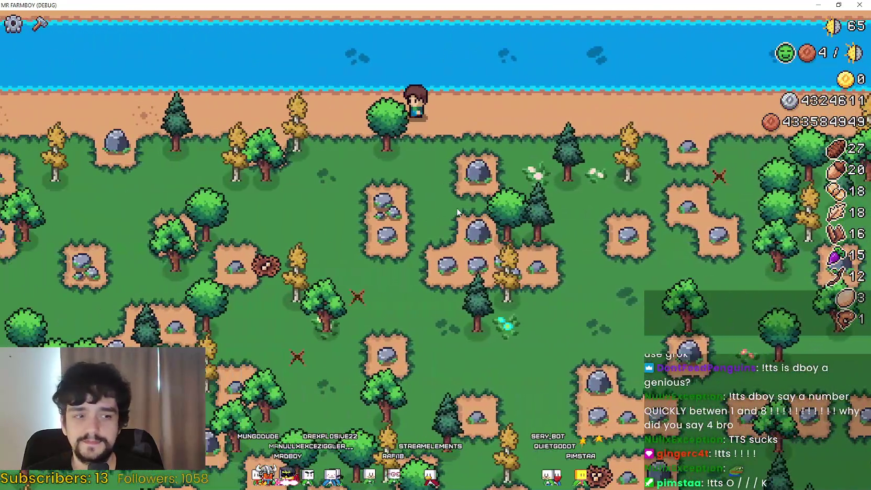
pyautogui.scroll(5, 457, 211)
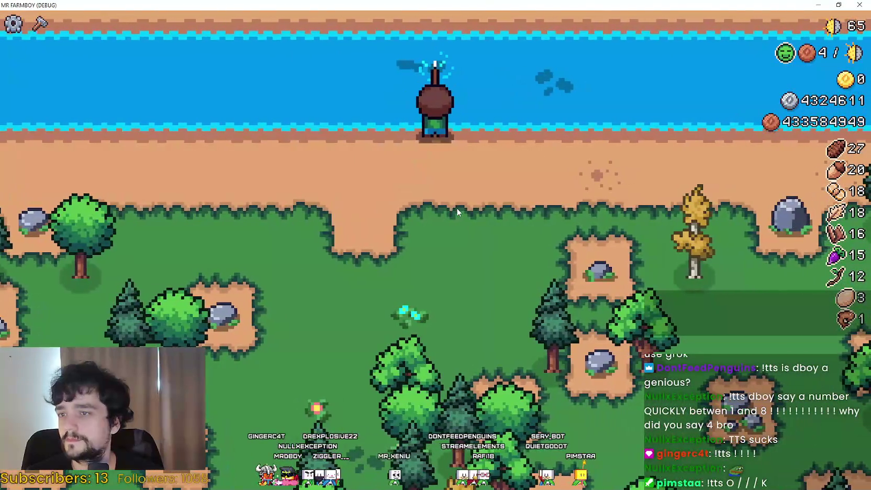
pyautogui.scroll(-5, 456, 211)
pyautogui.scroll(3, 457, 211)
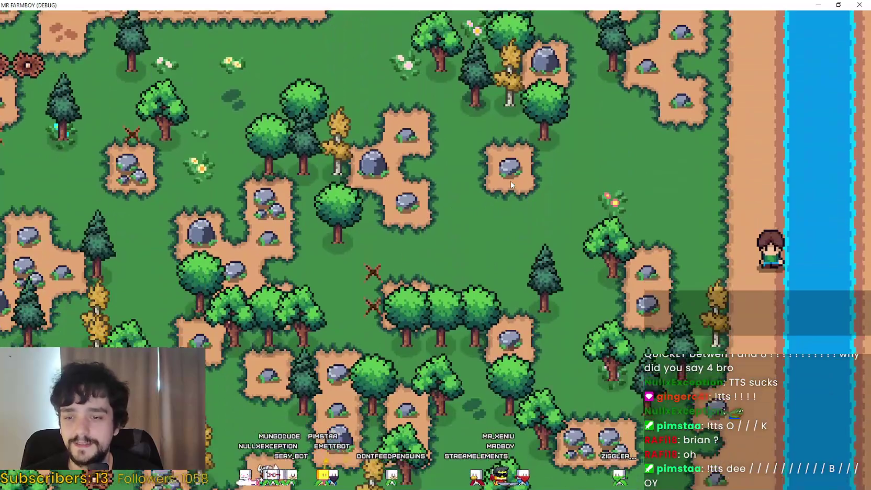
pyautogui.press('d')
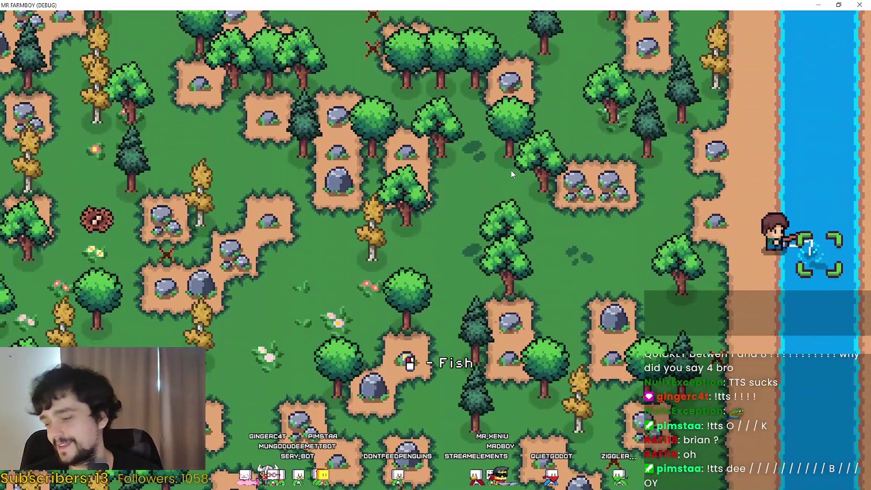
pyautogui.click(510, 179)
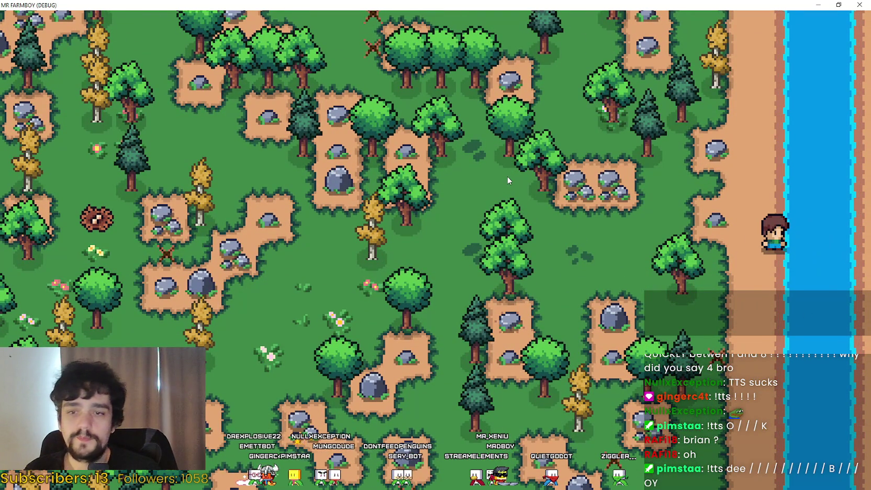
pyautogui.scroll(-5, 507, 176)
pyautogui.scroll(2, 506, 170)
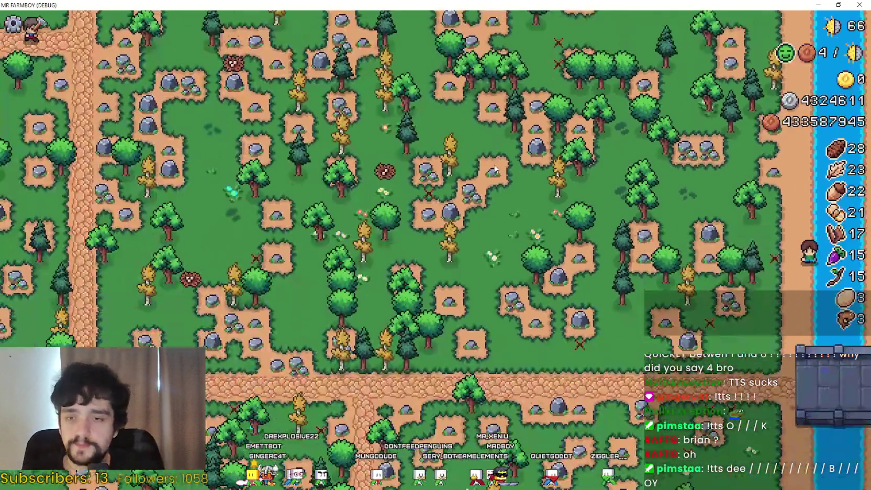
# Walk down to the river and catch a fish at two spots along the bank
pyautogui.press('s')
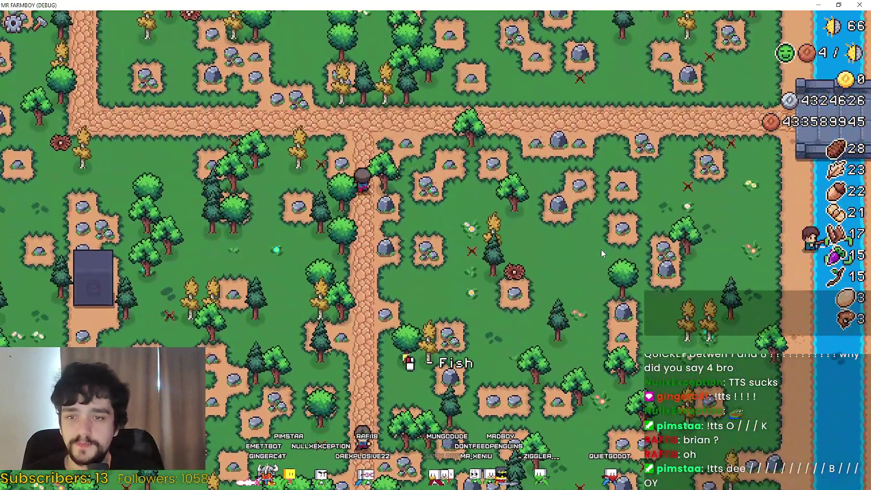
pyautogui.scroll(3, 601, 249)
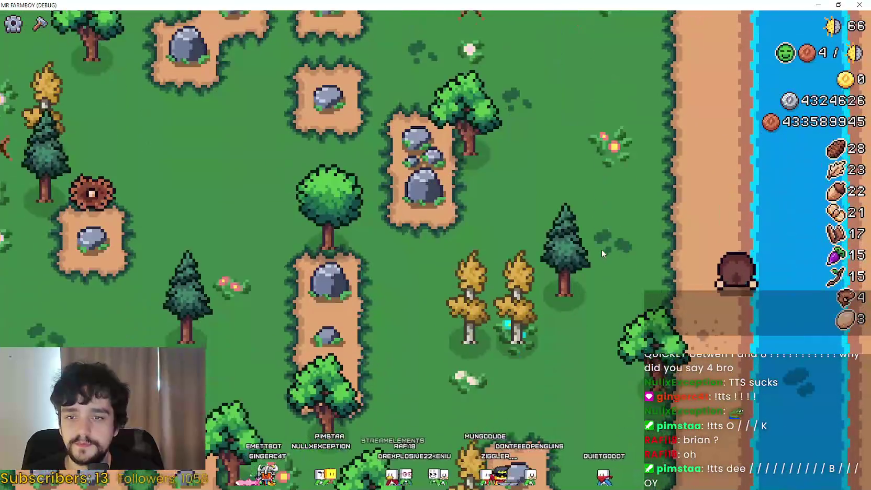
pyautogui.press('s')
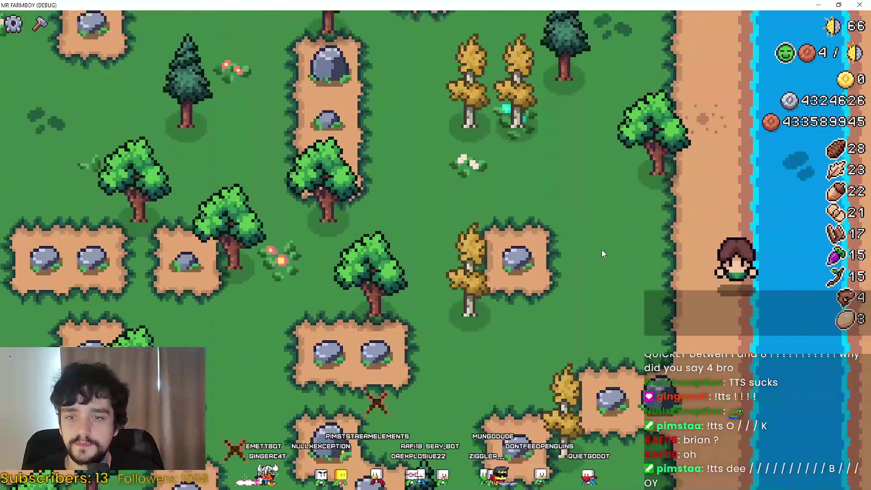
pyautogui.press('d')
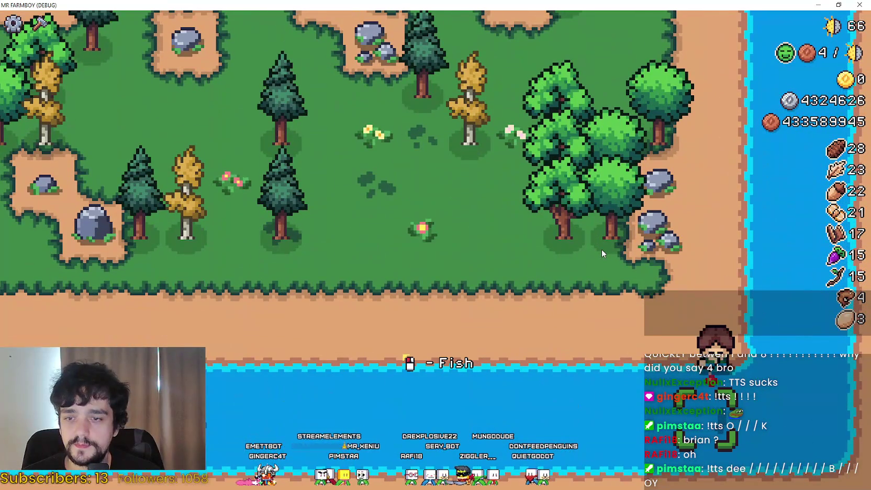
pyautogui.click(602, 249)
pyautogui.press('a')
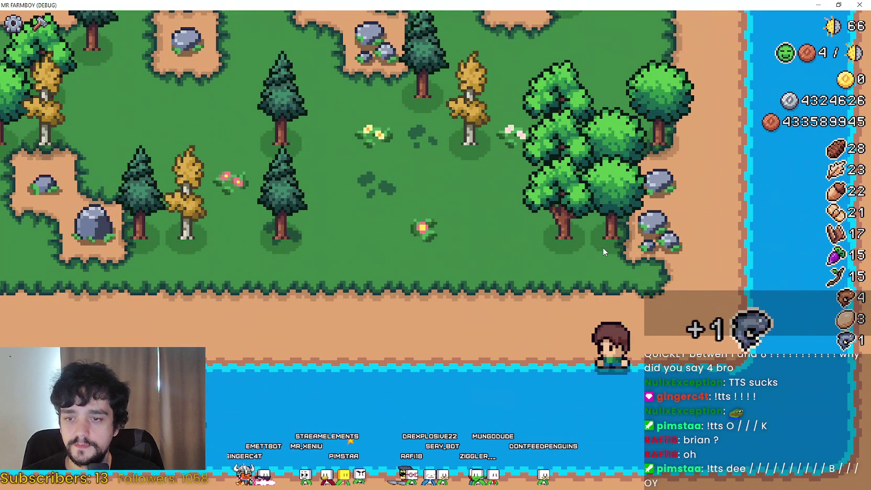
pyautogui.press('a')
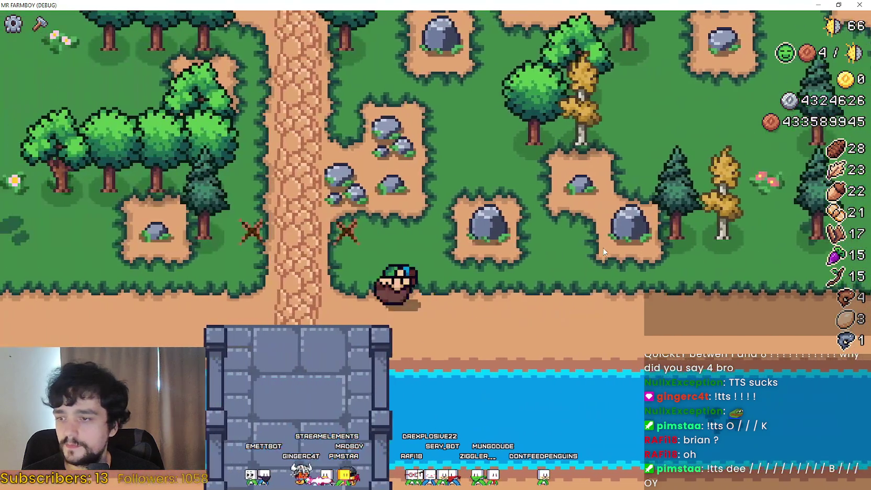
pyautogui.press('a')
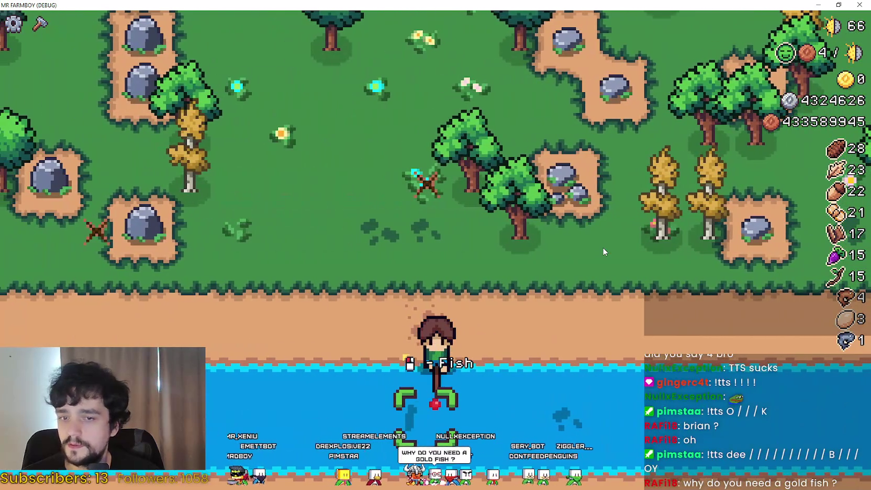
pyautogui.click(602, 247)
# Walk the farmer further west along the riverbank
pyautogui.press('a')
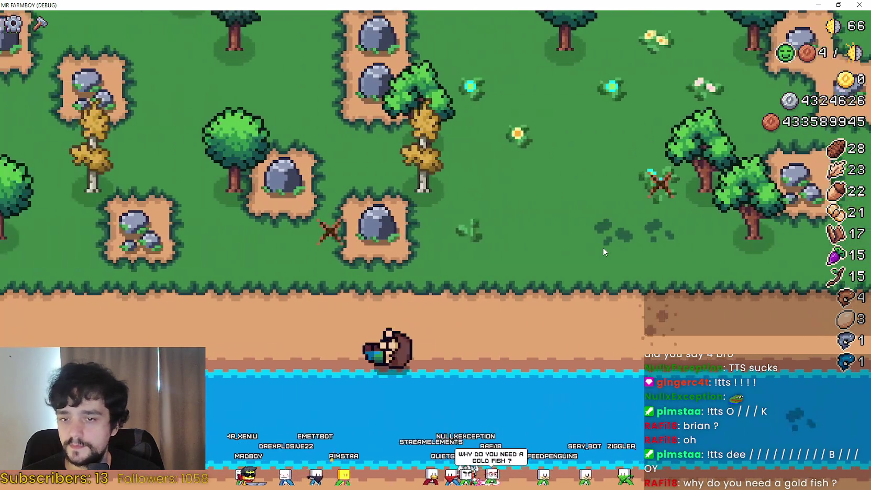
pyautogui.press('a')
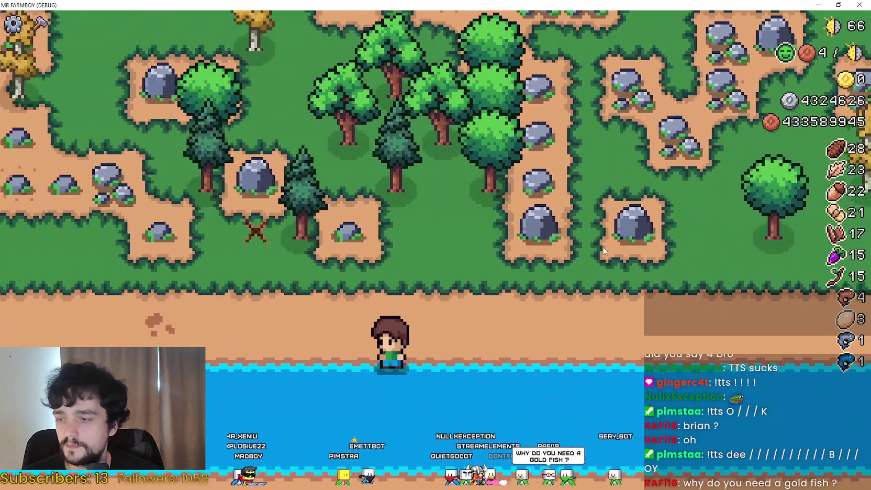
pyautogui.press('a')
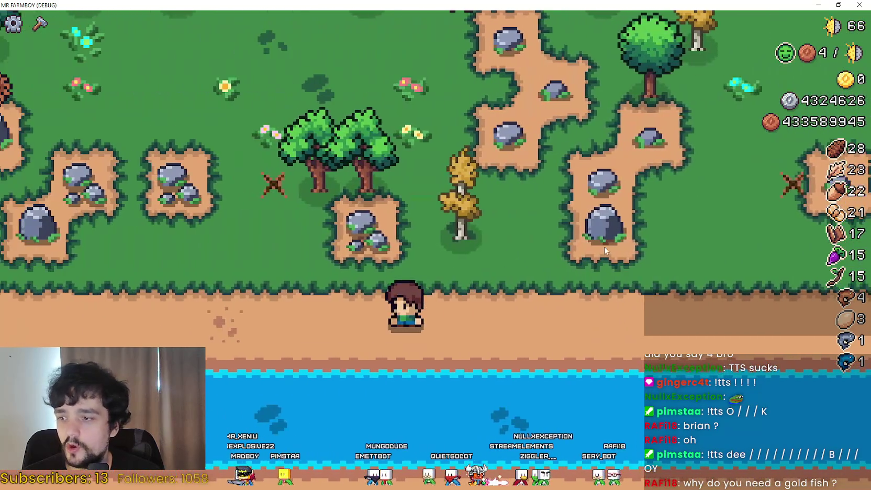
pyautogui.press('a')
pyautogui.scroll(-5, 602, 246)
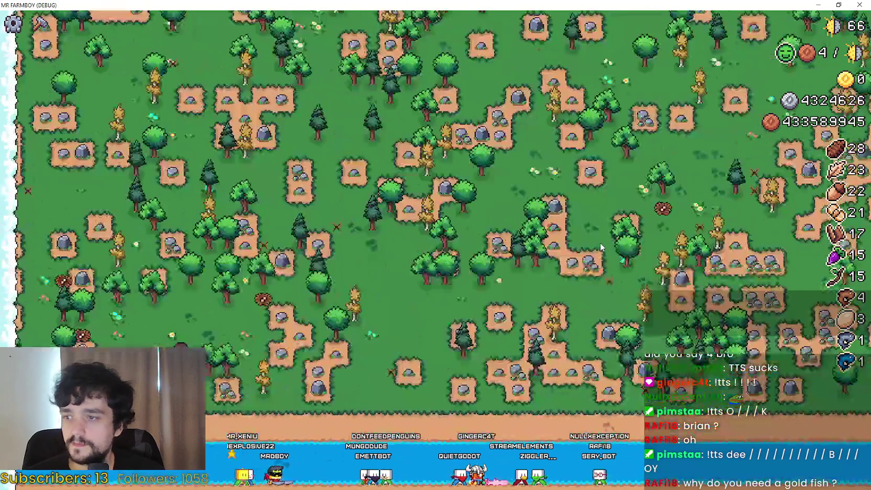
pyautogui.scroll(-3, 600, 242)
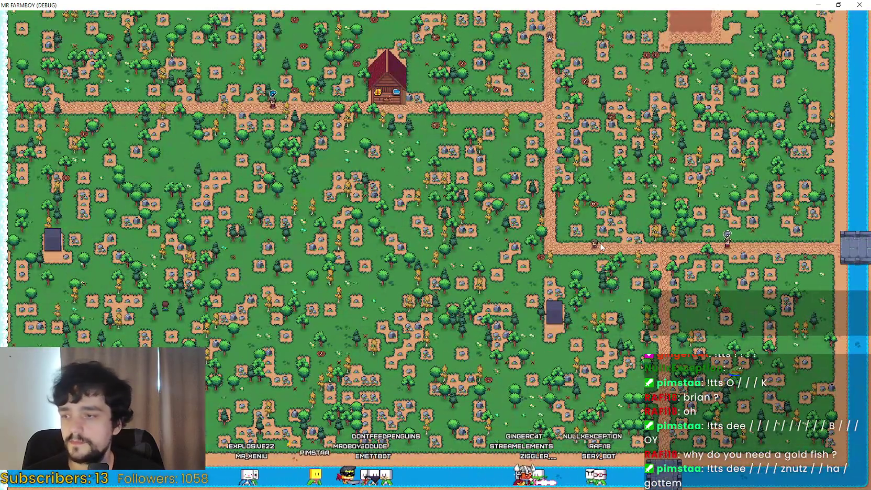
# Walk the farmer north across the map toward the river
pyautogui.press('w')
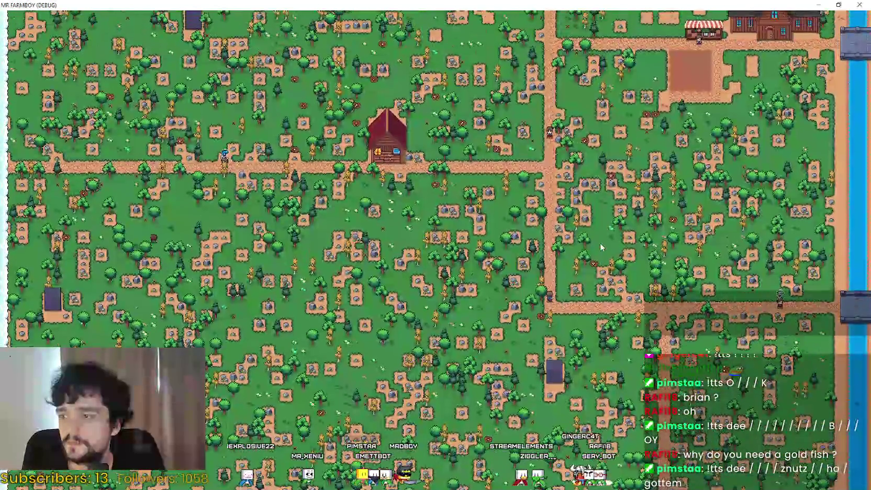
pyautogui.press('w')
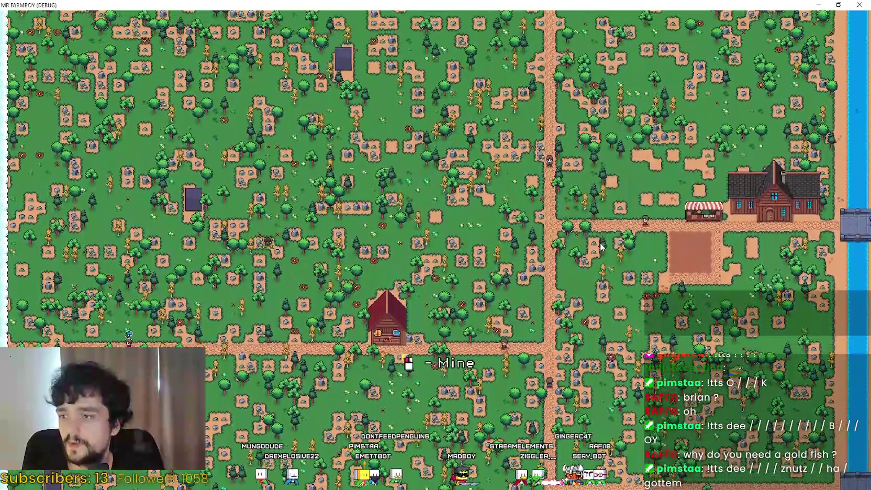
pyautogui.scroll(5, 601, 247)
pyautogui.press('w')
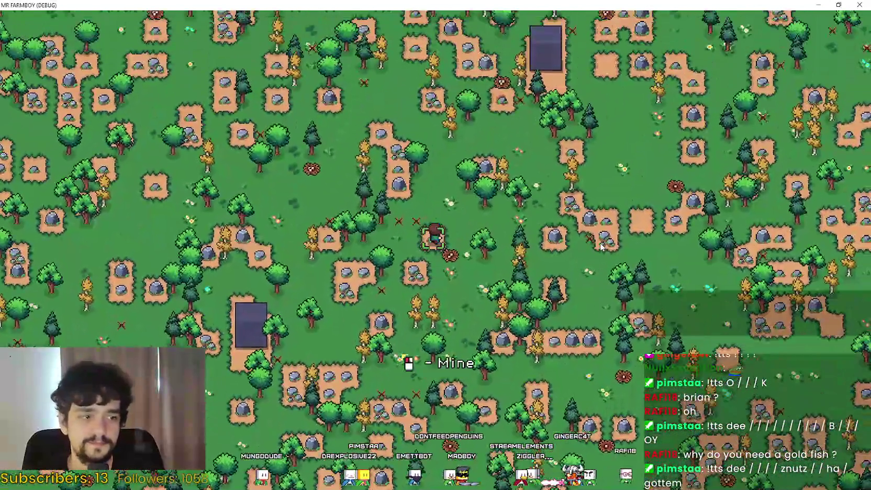
pyautogui.press('w')
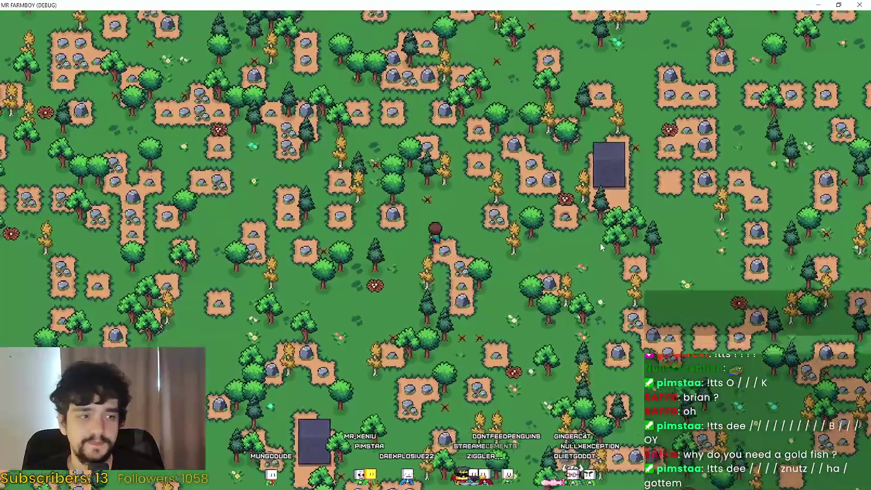
pyautogui.press('w')
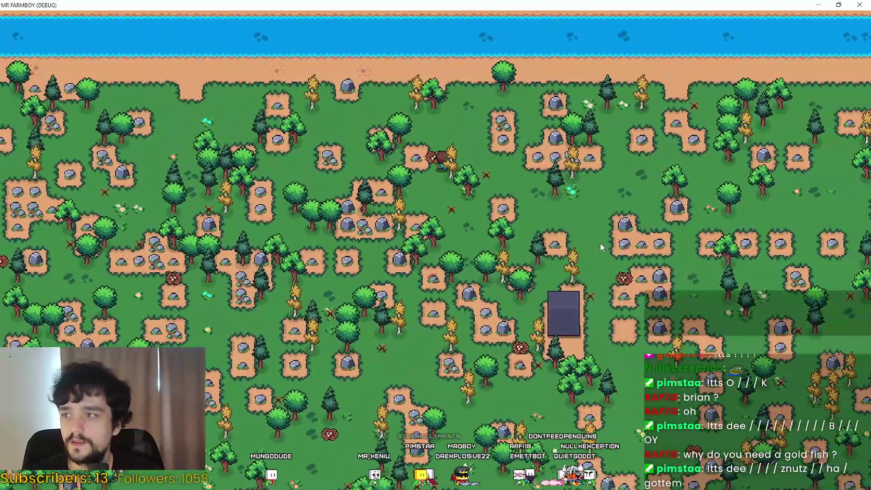
# Walk the farmer south-east back along the path to the farmhouse and market stall
pyautogui.press('d')
pyautogui.press('s')
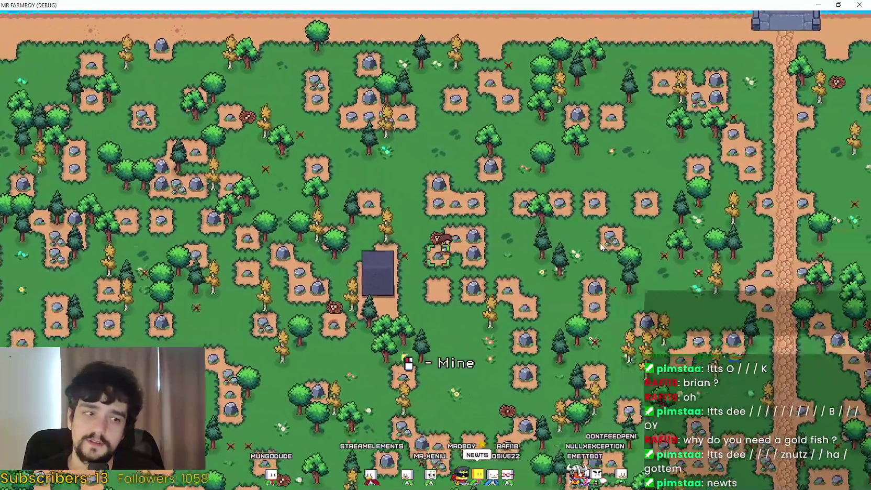
pyautogui.press('w')
pyautogui.press('d')
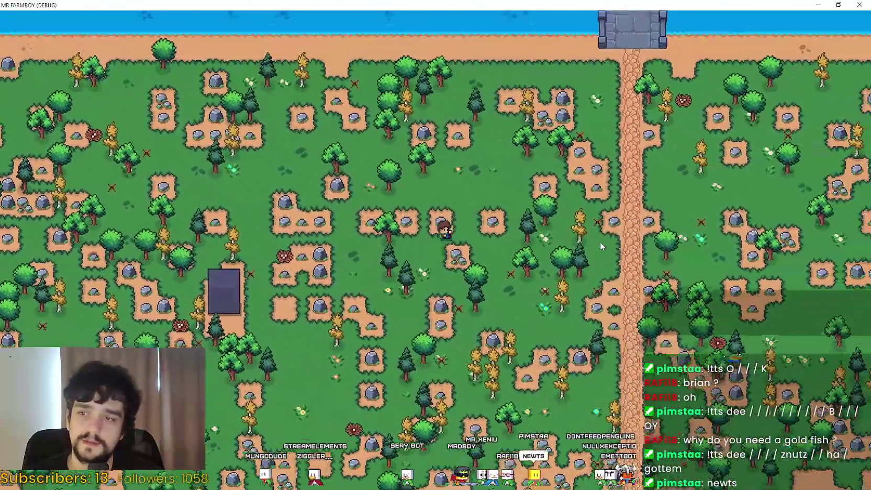
pyautogui.press('d')
pyautogui.press('s')
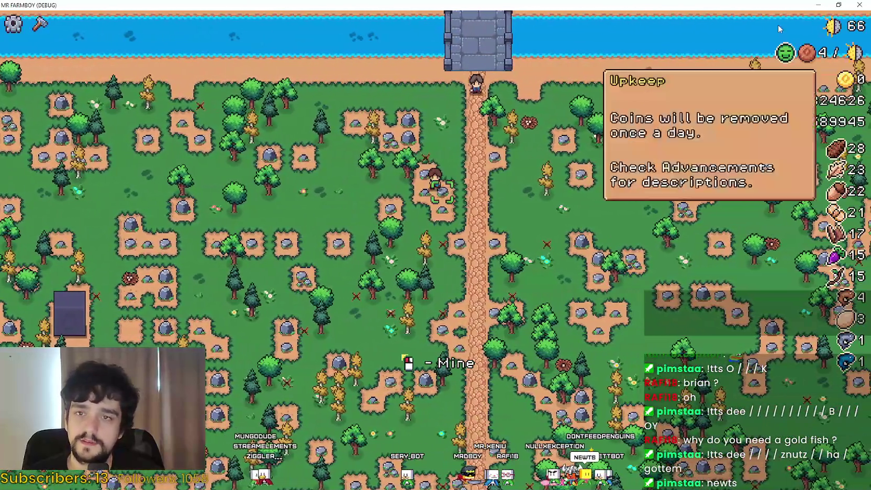
pyautogui.press('d')
pyautogui.press('s')
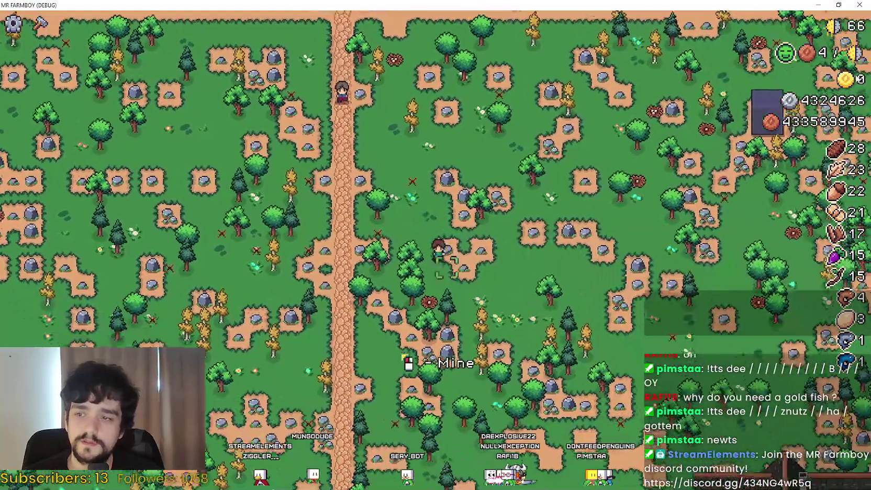
pyautogui.press('s')
pyautogui.press('d')
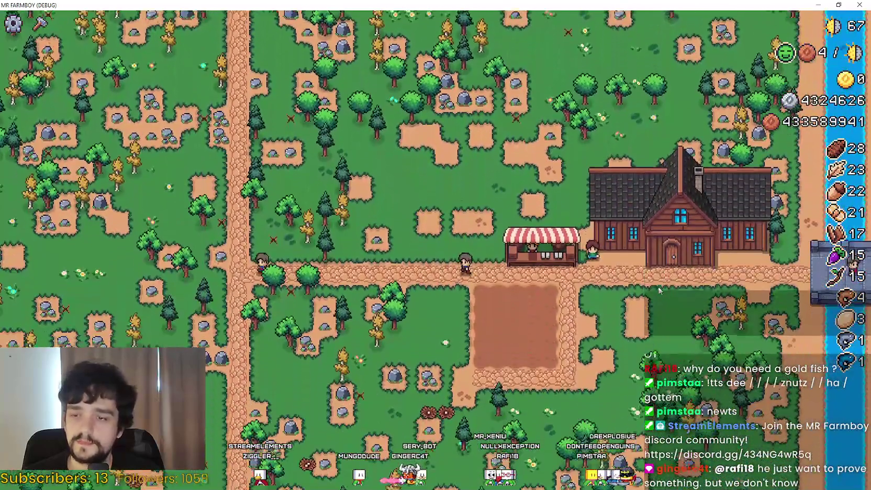
# Check the market, view the Player House's Advancements tree, then switch to the Godot editor
pyautogui.press('e')
pyautogui.press('Escape')
pyautogui.press('a')
pyautogui.press('e')
pyautogui.press('Escape')
pyautogui.press('d')
pyautogui.press('e')
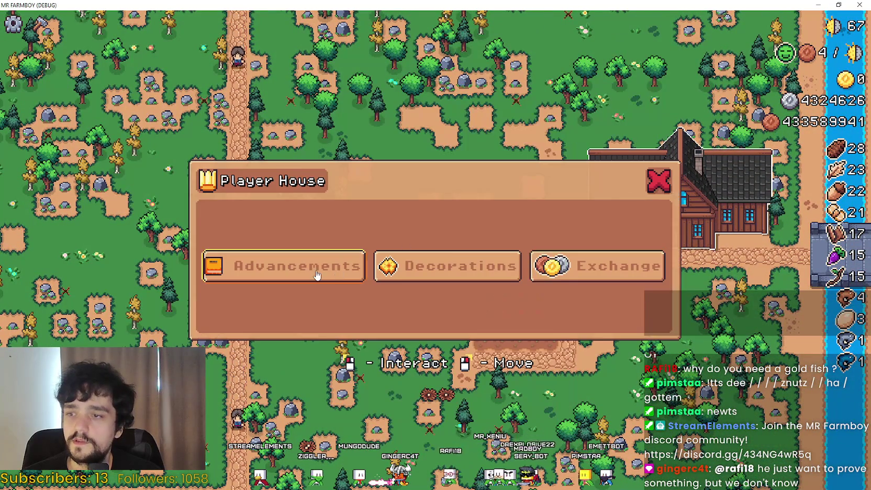
pyautogui.click(317, 273)
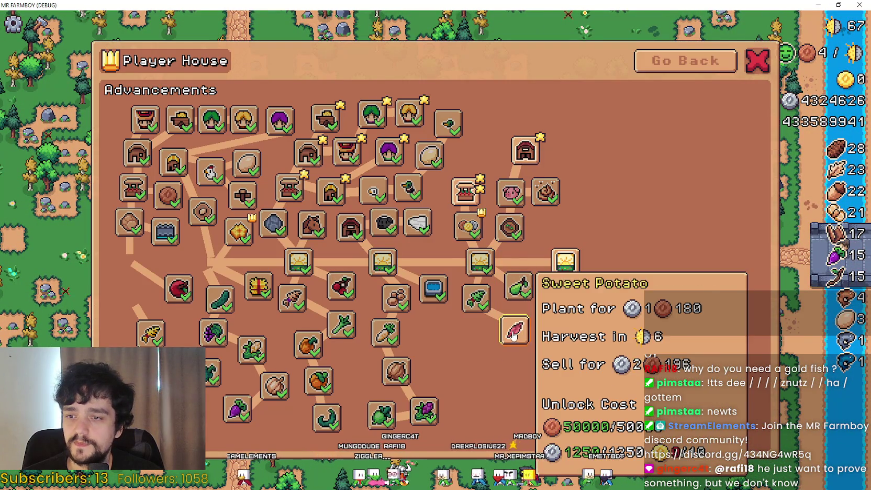
pyautogui.moveTo(469, 197)
pyautogui.press('Escape')
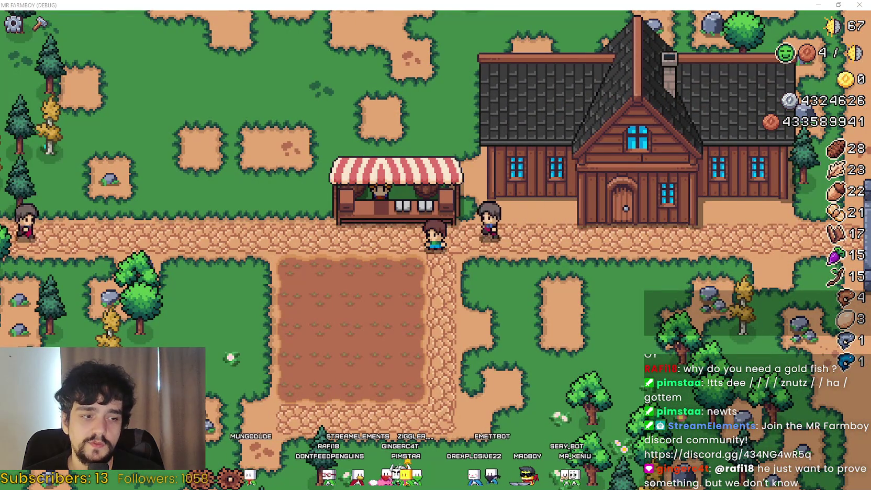
pyautogui.hotkey('alt', 'Tab')
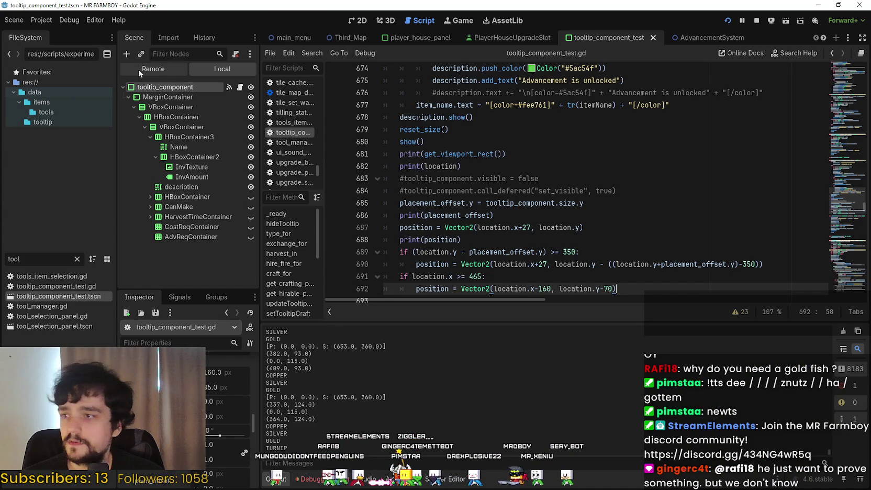
# Switch the Scene dock to Remote and expand more InventoryManager properties in the Inspector
pyautogui.click(156, 70)
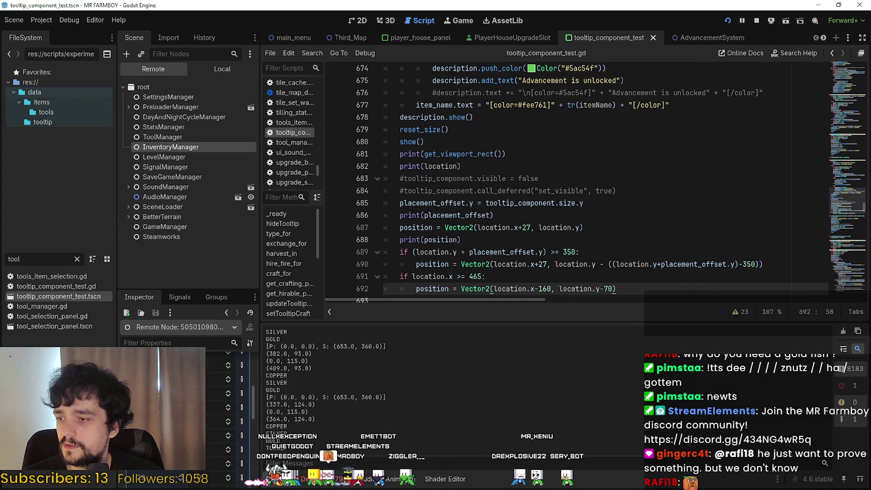
pyautogui.click(214, 422)
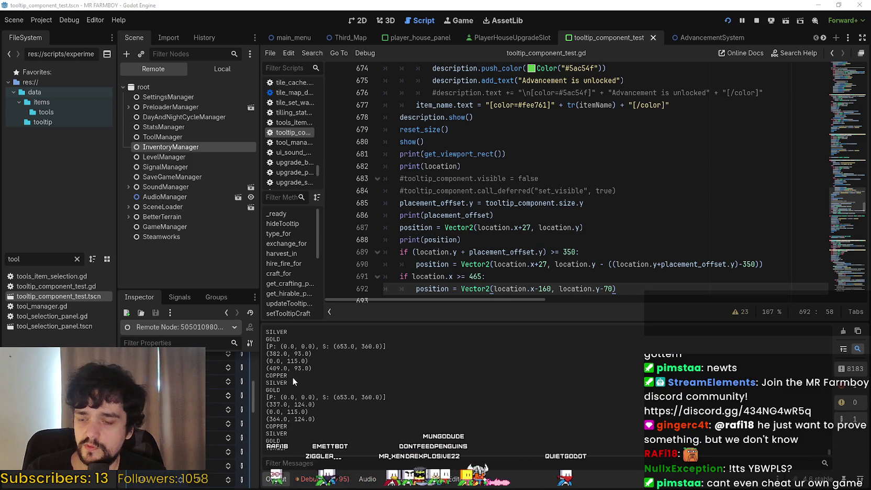
# Back in the game, look through the market stall's inventory and sell slots
pyautogui.hotkey('alt', 'Tab')
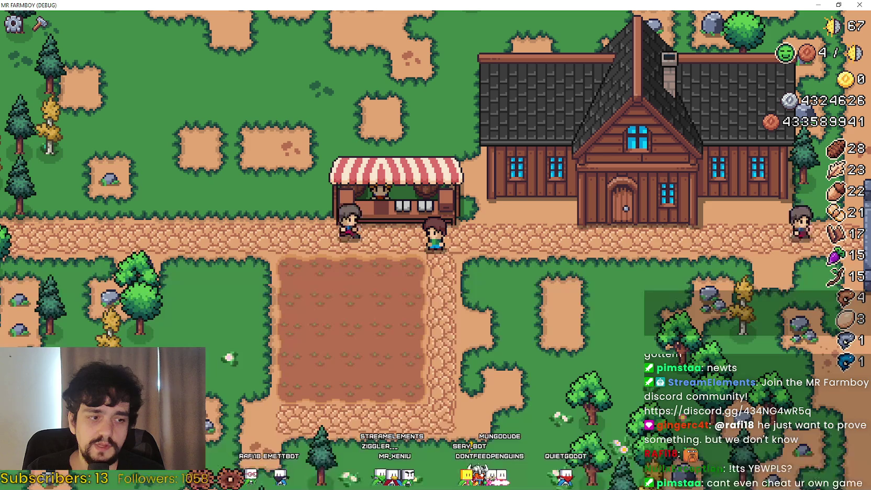
pyautogui.press('e')
pyautogui.scroll(-5, 503, 246)
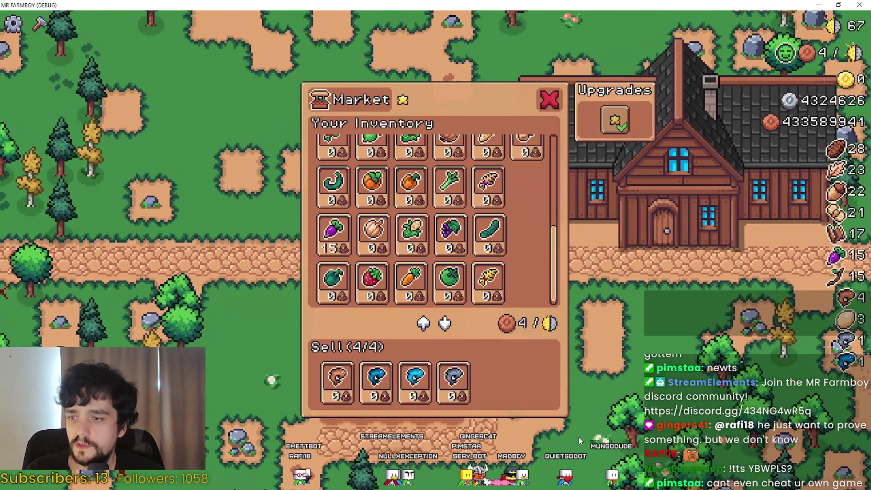
pyautogui.press('Escape')
# Walk right to a tree to collect two acorns, then zoom out over the map
pyautogui.press('d')
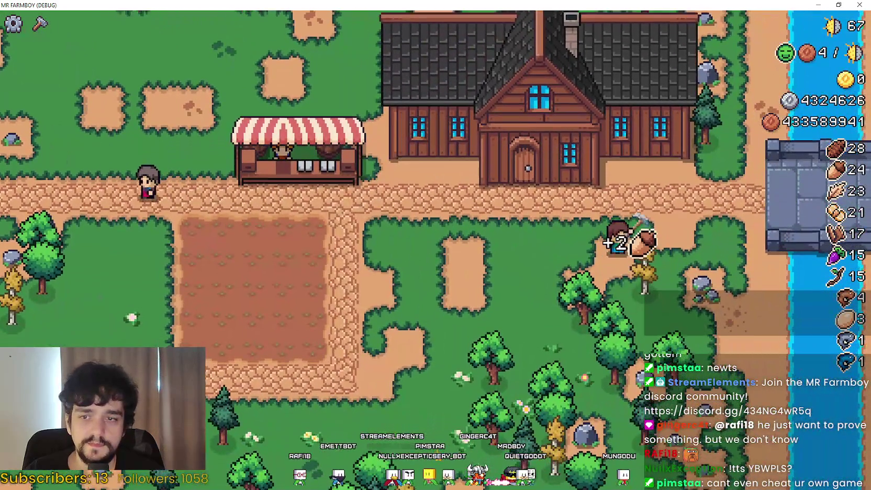
pyautogui.scroll(-8, 669, 360)
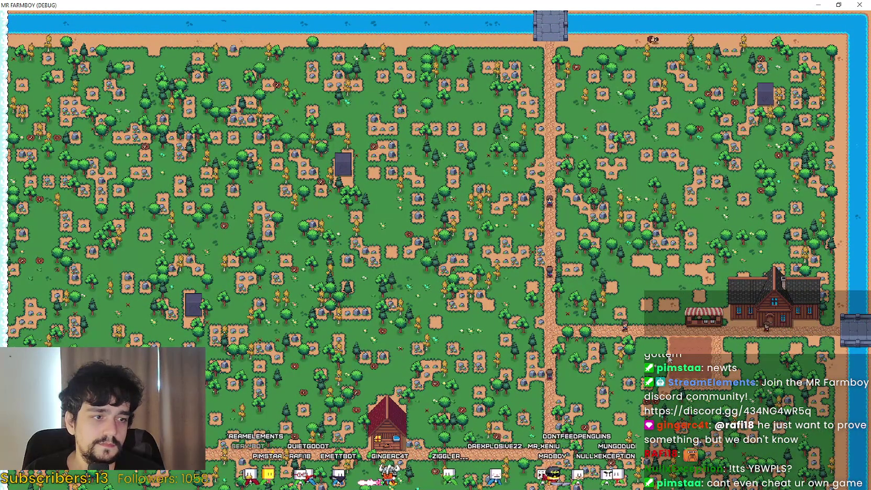
pyautogui.scroll(8, 669, 360)
# Walk the farmer west along the riverbank and up to the northern fishing spot
pyautogui.press('a')
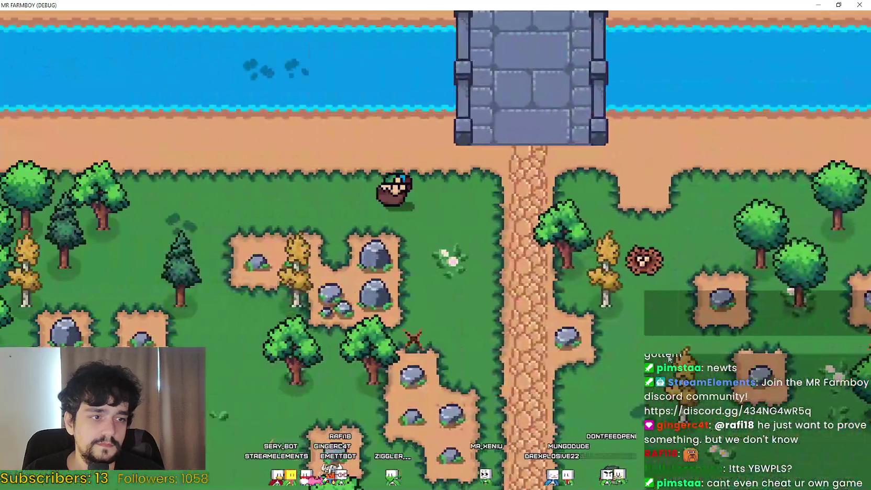
pyautogui.press('a')
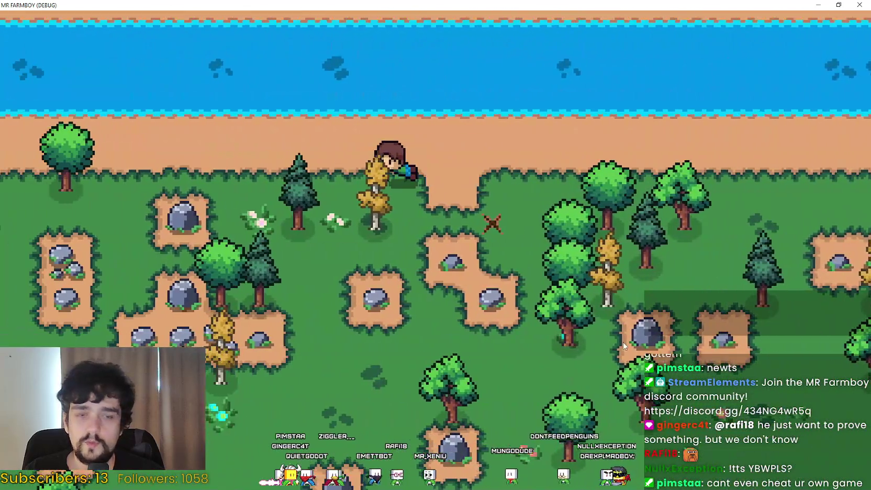
pyautogui.scroll(-3, 619, 339)
pyautogui.scroll(3, 616, 330)
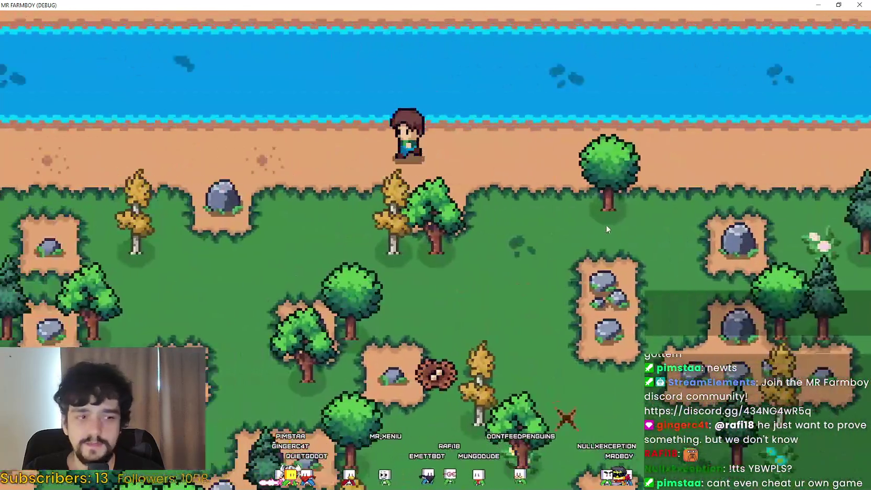
pyautogui.press('w')
pyautogui.scroll(3, 611, 272)
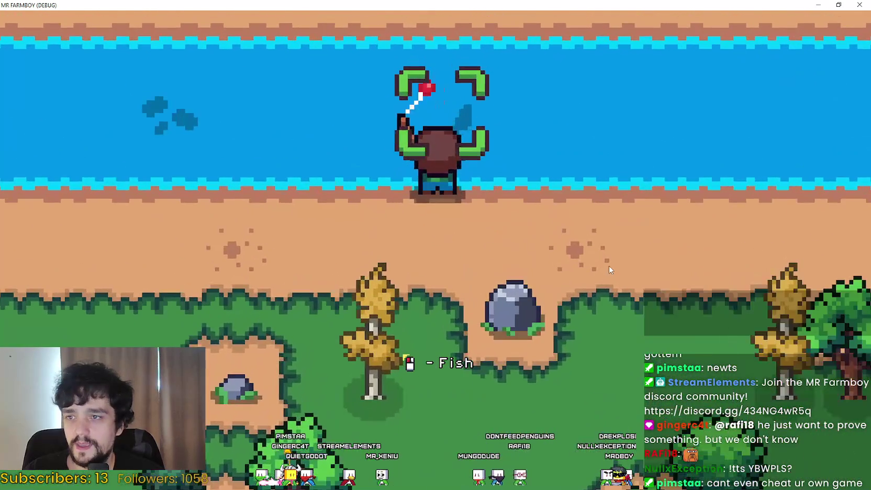
pyautogui.scroll(-3, 609, 270)
# Walk the farmer south off the riverbank into the field, then east
pyautogui.press('s')
pyautogui.scroll(-3, 607, 267)
pyautogui.scroll(2, 605, 266)
pyautogui.press('s')
pyautogui.scroll(2, 785, 181)
pyautogui.press('d')
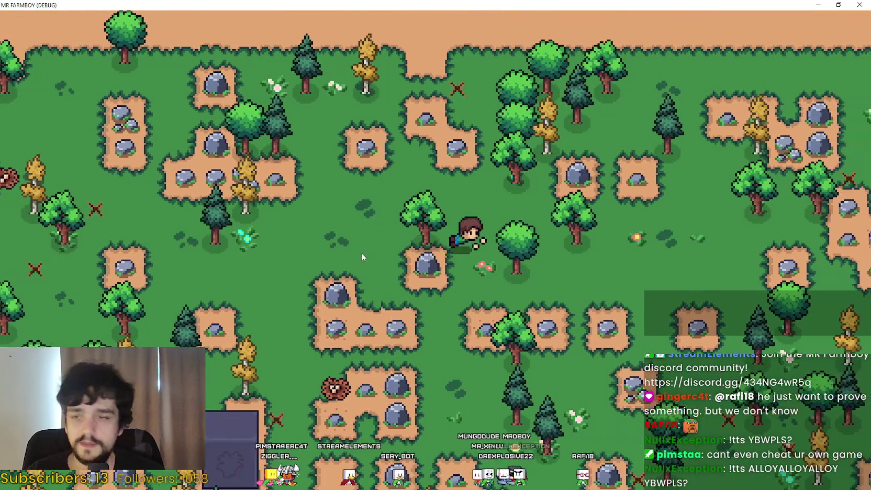
pyautogui.scroll(-2, 361, 253)
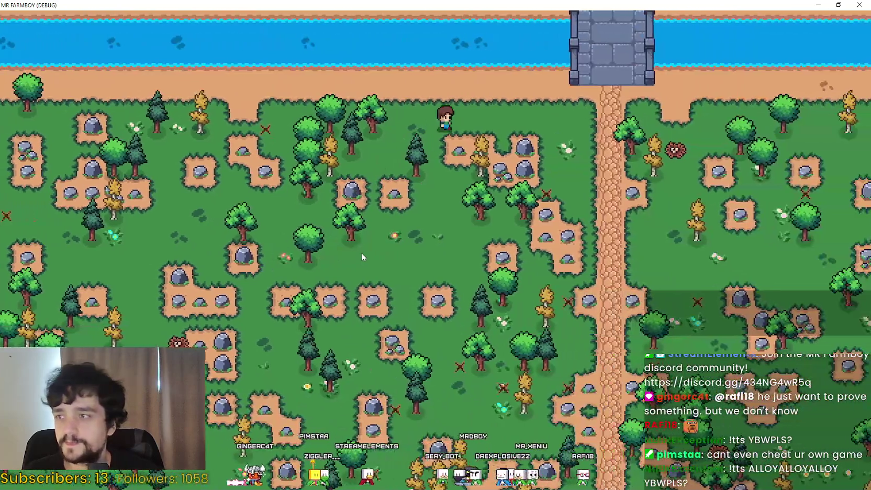
pyautogui.scroll(-3, 361, 253)
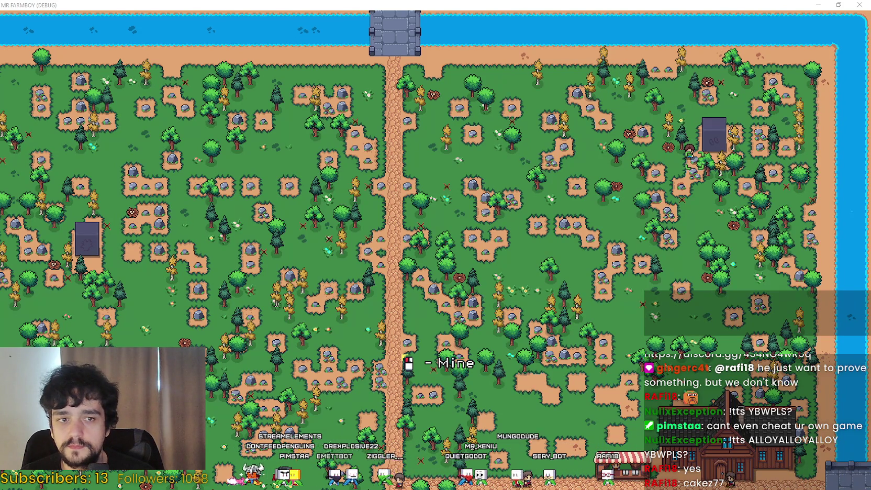
pyautogui.scroll(3, 571, 241)
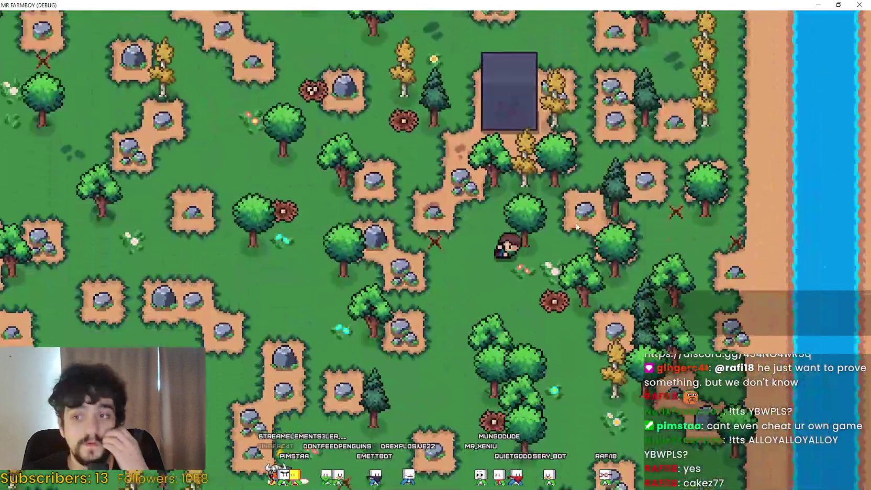
pyautogui.scroll(-4, 576, 226)
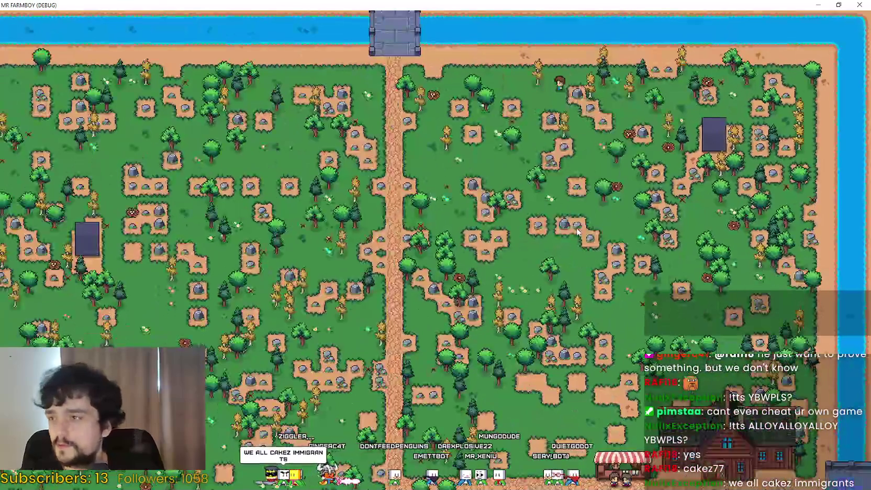
pyautogui.scroll(-1, 576, 235)
pyautogui.scroll(5, 574, 231)
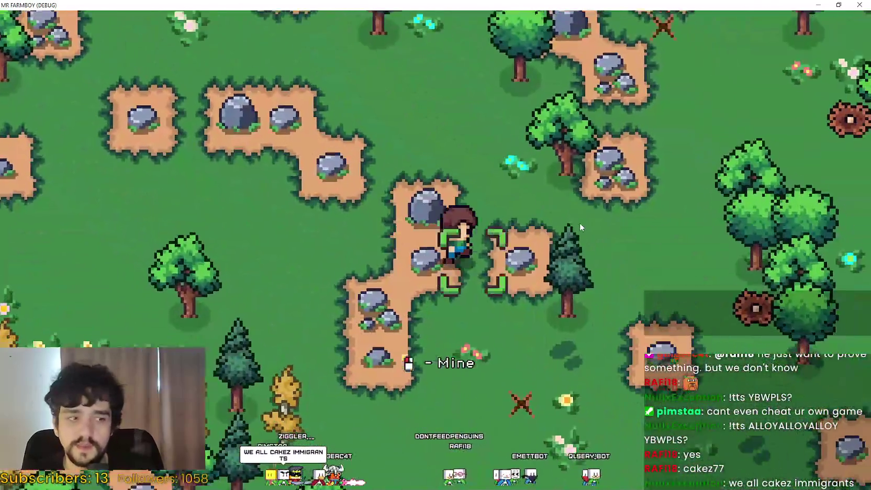
# Head east past the house and south through the field to the lower riverbank
pyautogui.press('d')
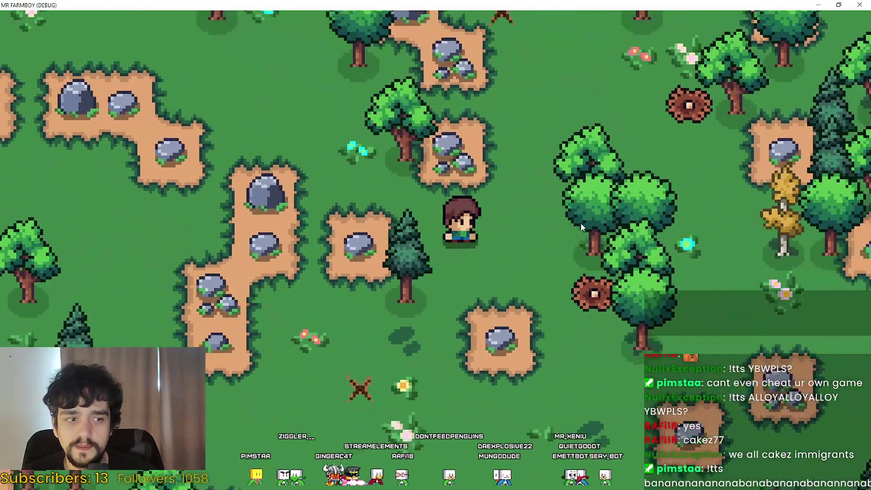
pyautogui.press('d')
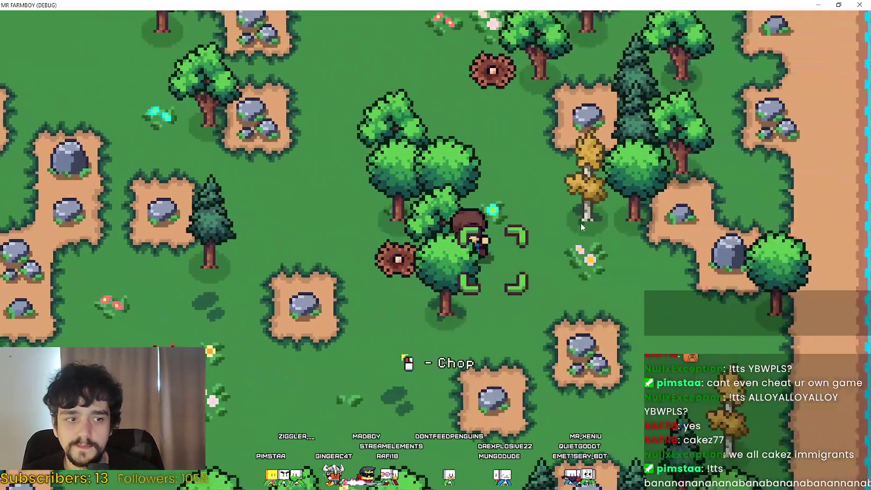
pyautogui.press('s')
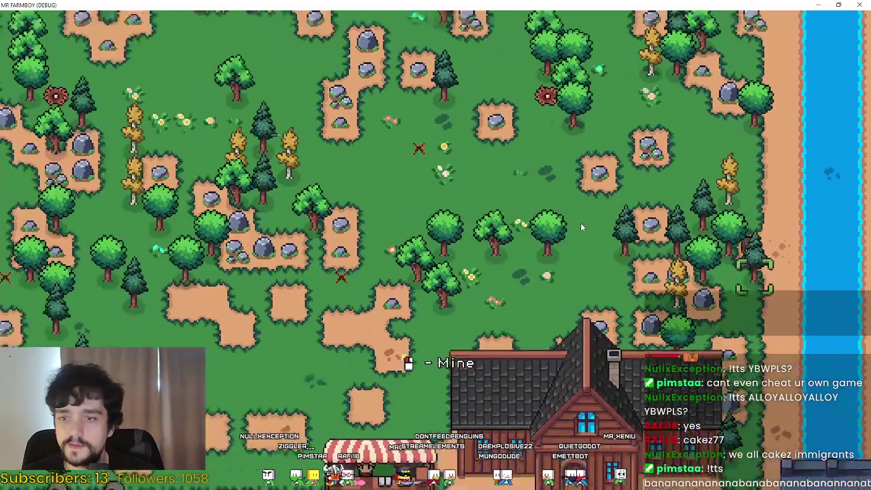
pyautogui.press('s')
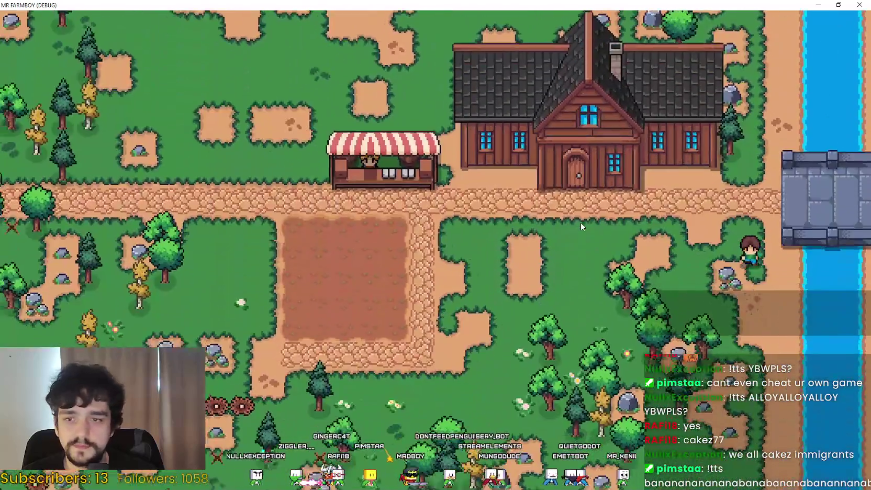
pyautogui.press('s')
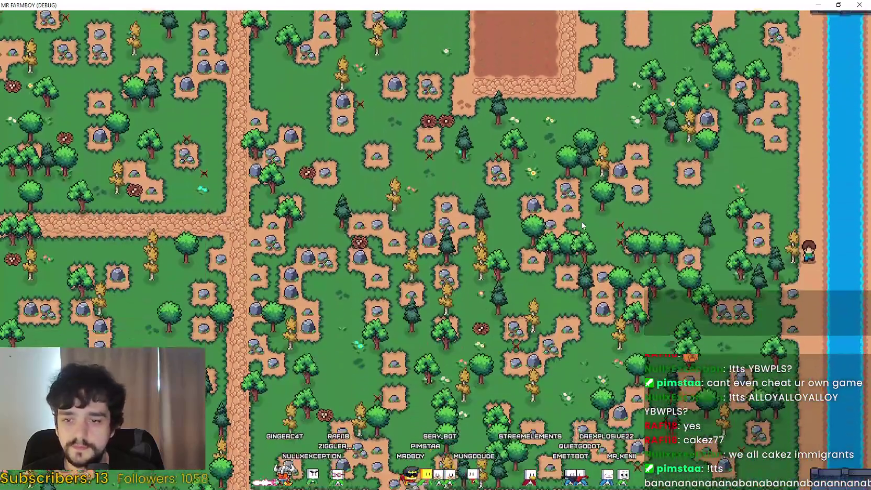
pyautogui.press('s')
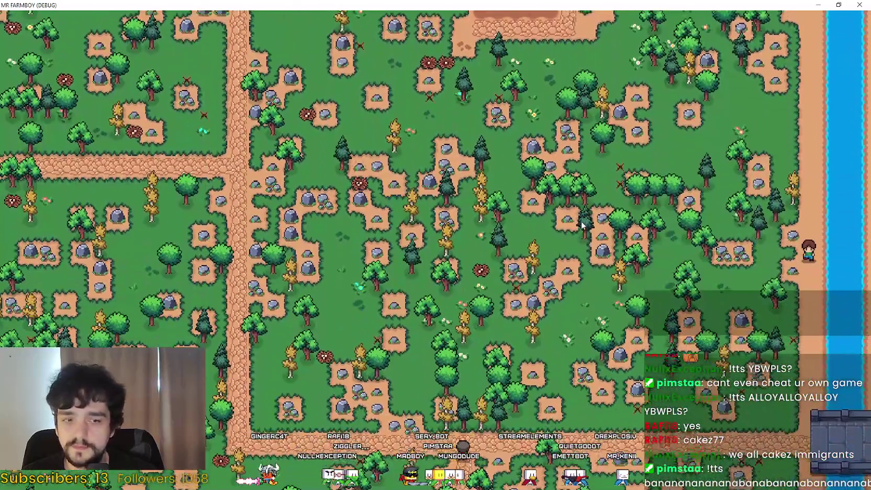
pyautogui.press('s')
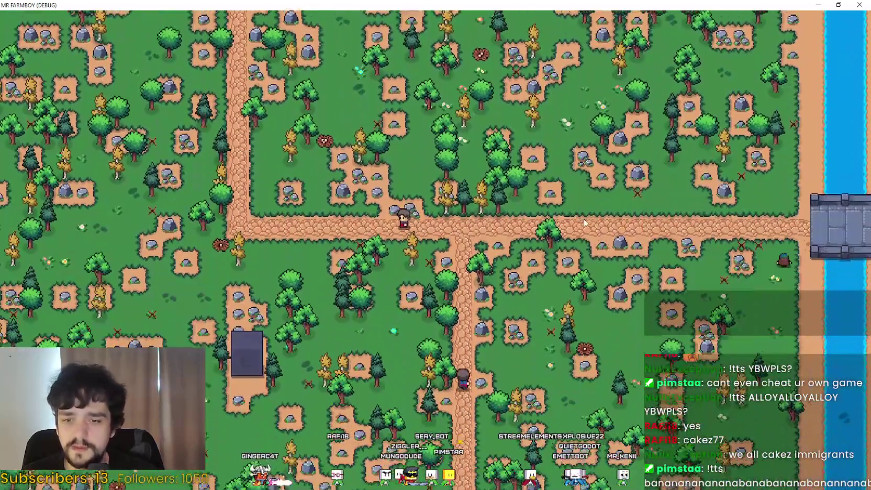
pyautogui.press('s')
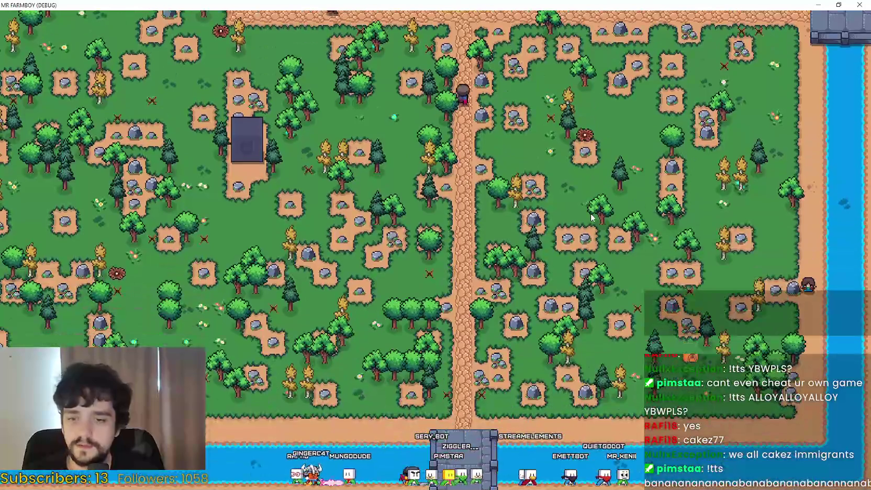
pyautogui.scroll(-5, 591, 217)
pyautogui.scroll(5, 590, 225)
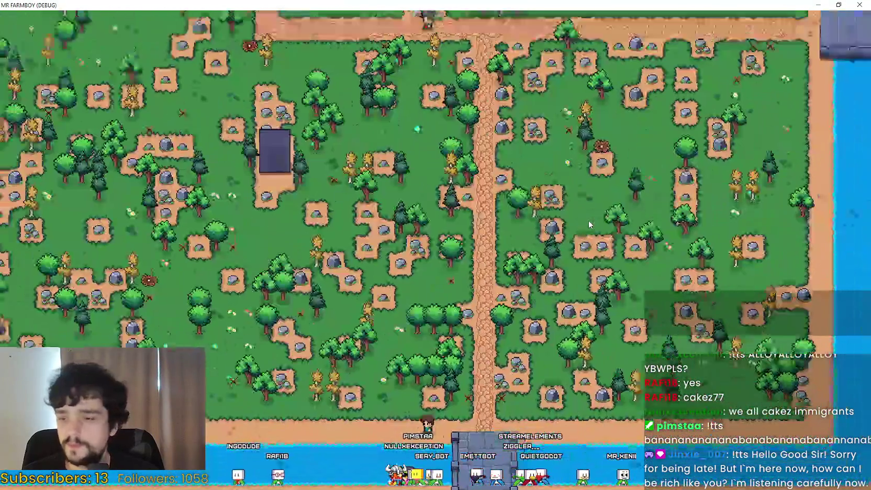
pyautogui.press('a')
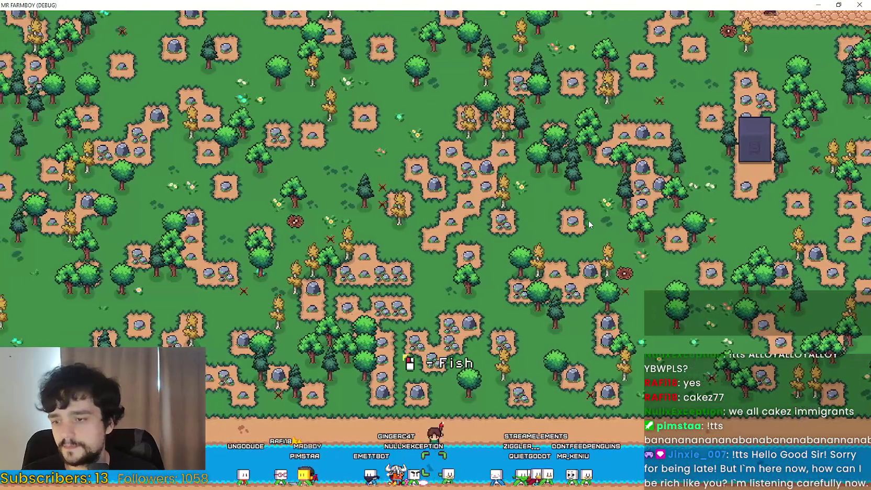
# Walk along the shore and north through the field, then chop a tree for two wood
pyautogui.scroll(5, 588, 220)
pyautogui.press('a')
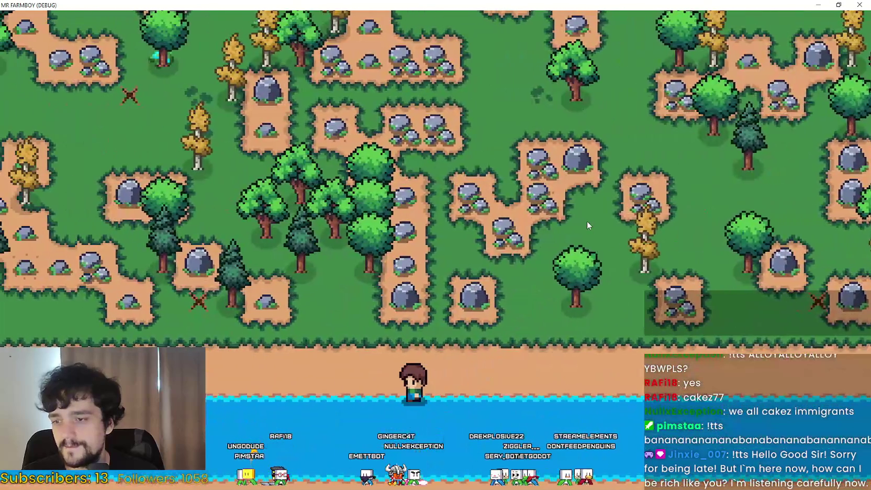
pyautogui.press('a')
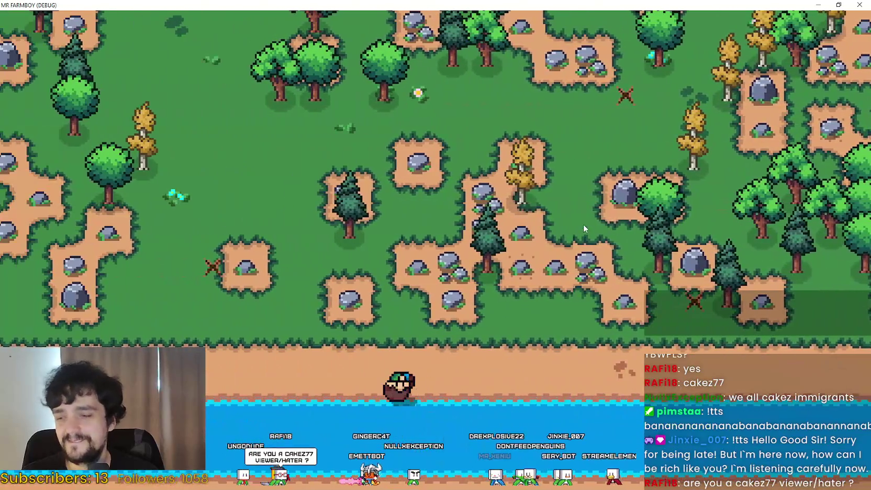
pyautogui.scroll(-5, 584, 221)
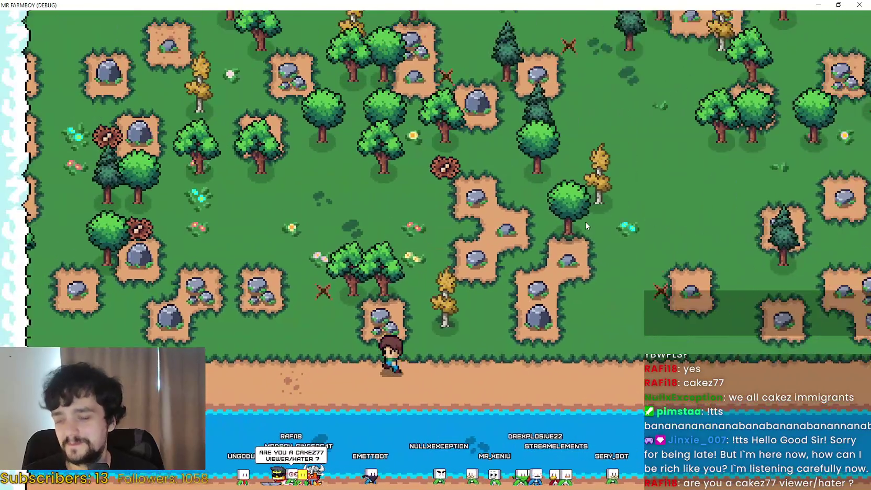
pyautogui.press('d')
pyautogui.press('w')
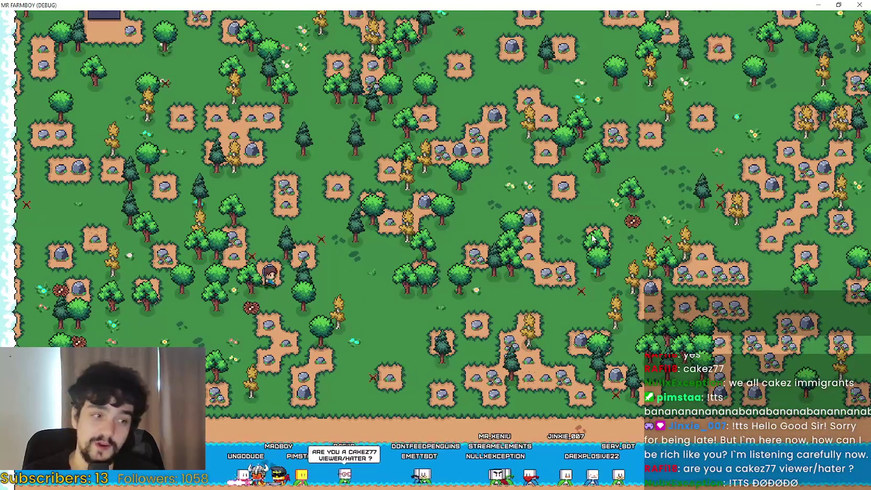
pyautogui.press('w')
pyautogui.press('d')
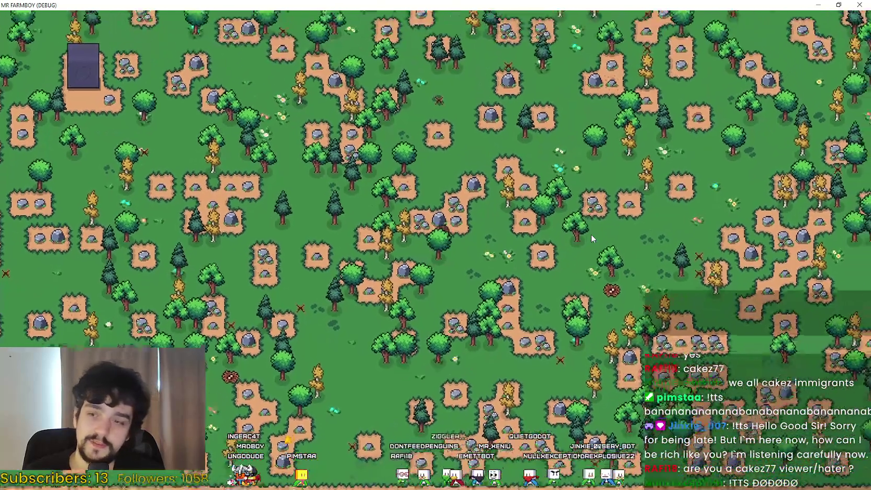
pyautogui.press('a')
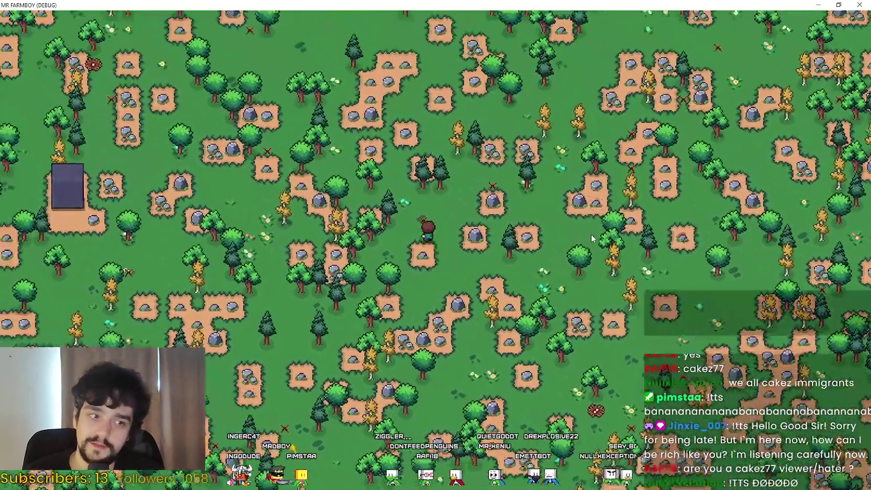
pyautogui.press('w')
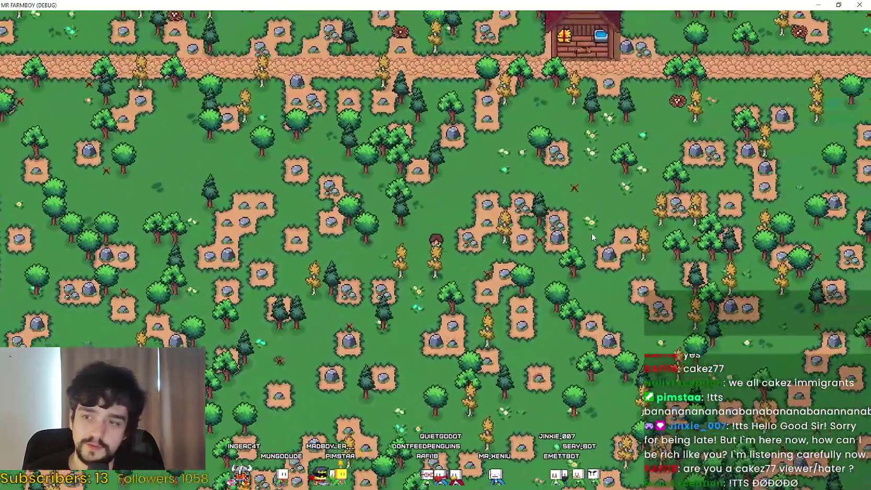
pyautogui.press('d')
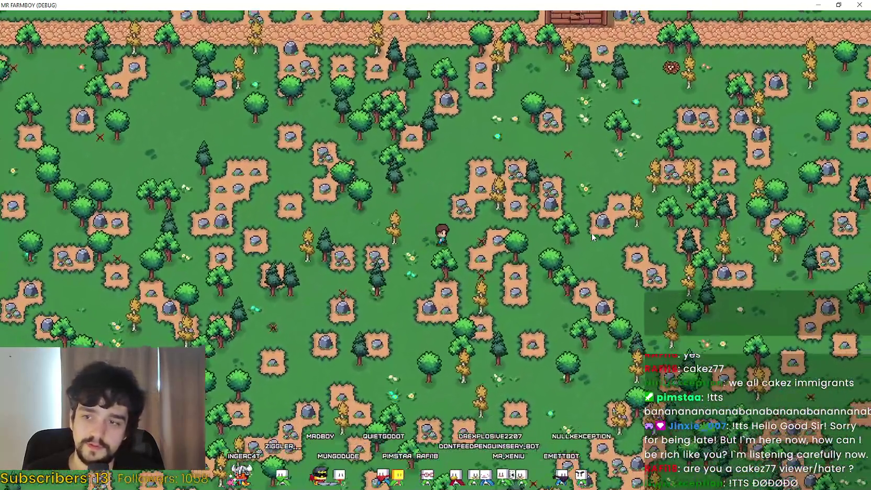
pyautogui.click(592, 237)
# Walk toward the house, chop another tree for logs, and continue north past the farmhouse
pyautogui.press('a')
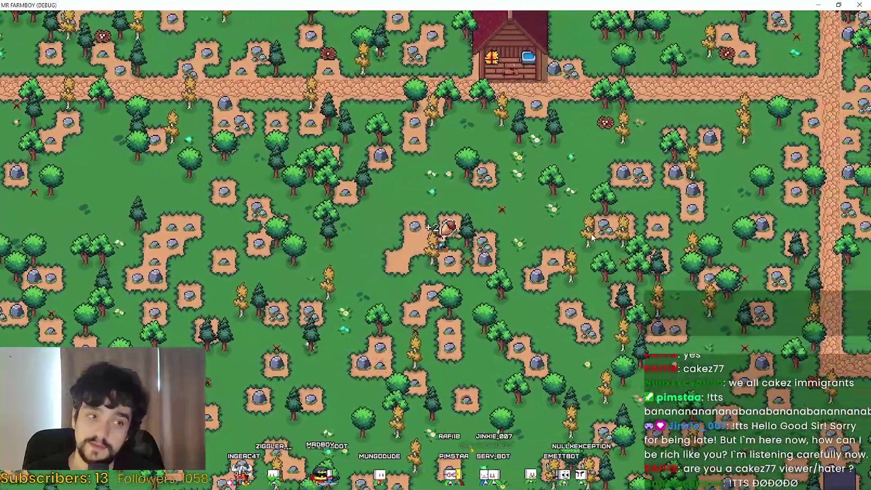
pyautogui.press('d')
pyautogui.press('w')
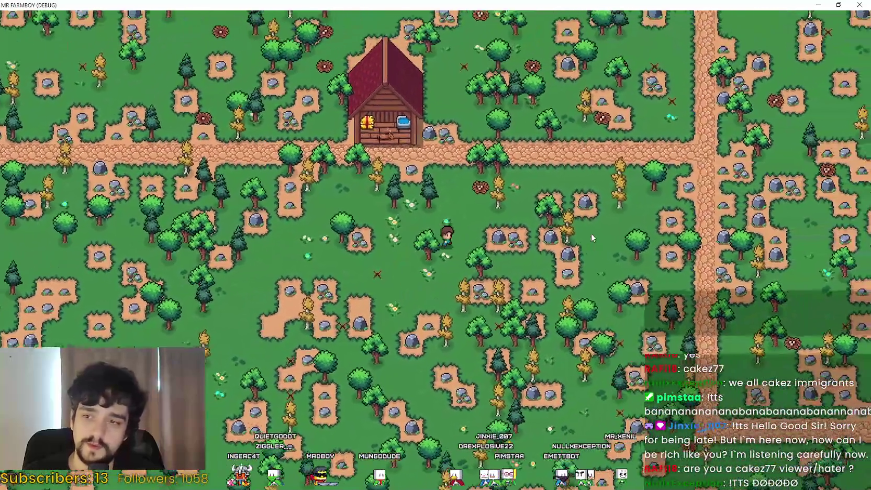
pyautogui.press('w')
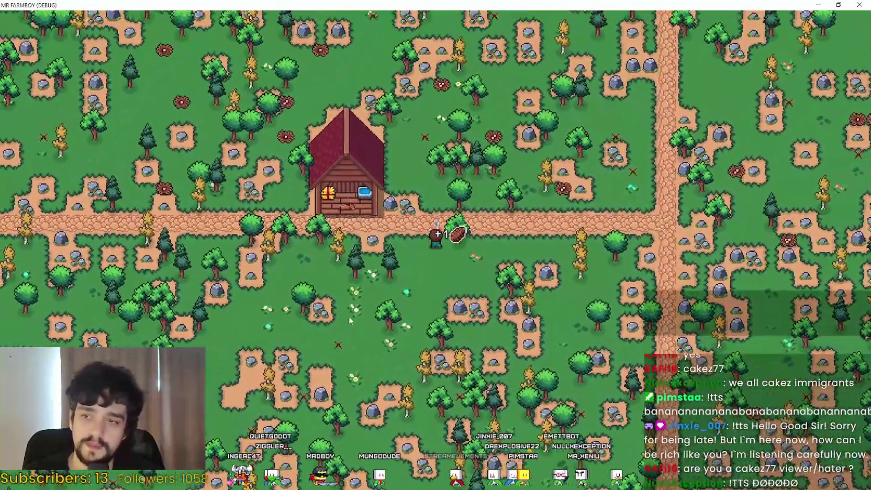
pyautogui.click(397, 313)
pyautogui.press('a')
pyautogui.press('w')
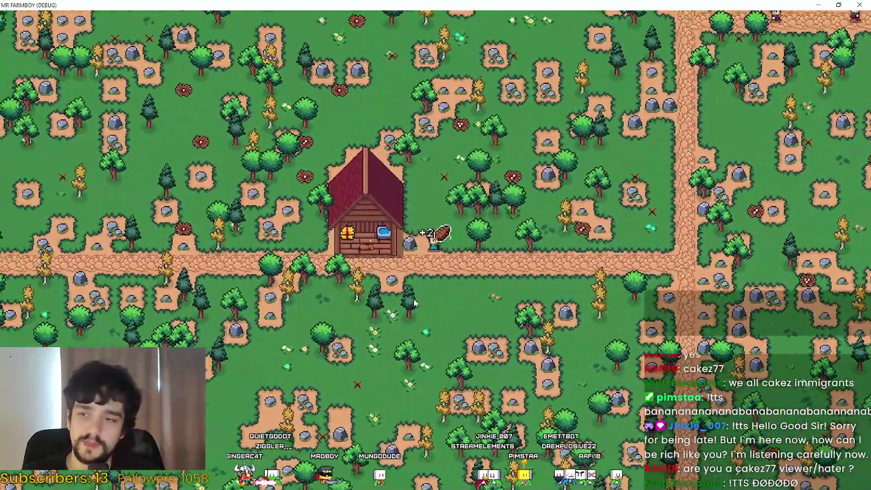
pyautogui.press('d')
pyautogui.press('w')
pyautogui.scroll(3, 414, 298)
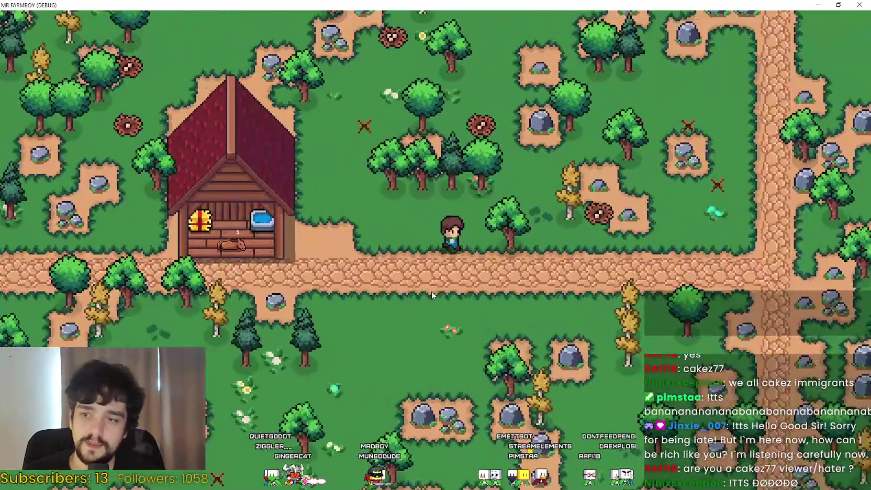
pyautogui.scroll(-5, 442, 257)
# Chop the tree beside the farmer for another log and walk on along the road
pyautogui.press('w')
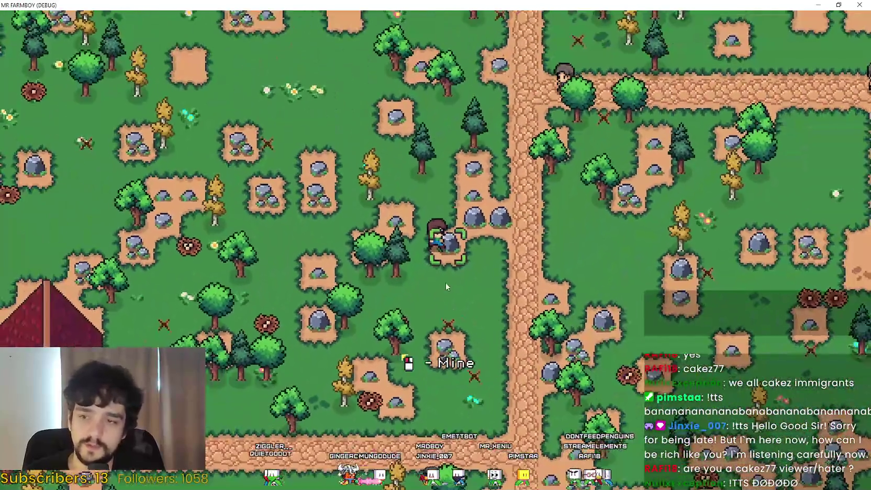
pyautogui.scroll(3, 446, 283)
pyautogui.click(469, 265)
pyautogui.press('w')
pyautogui.press('d')
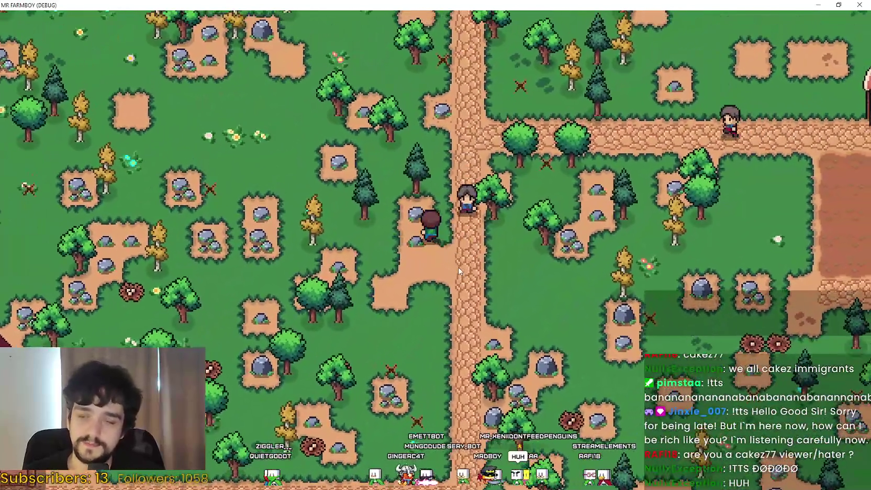
pyautogui.press('w')
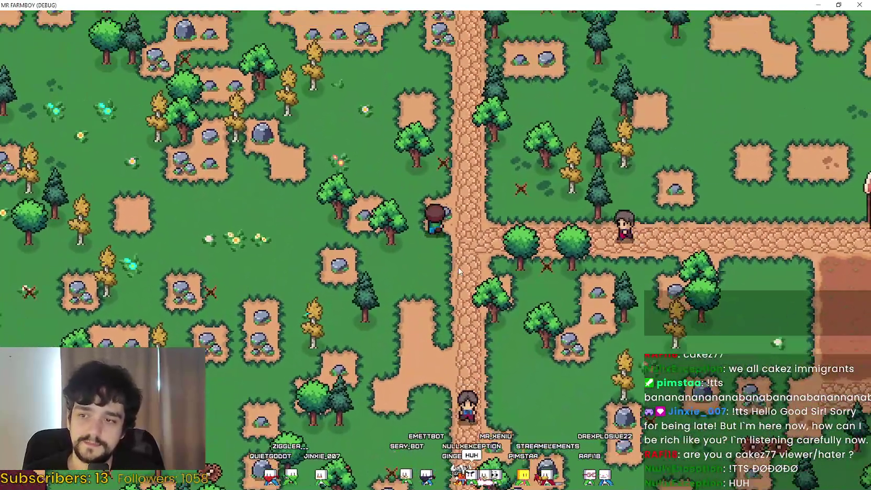
pyautogui.scroll(-5, 458, 270)
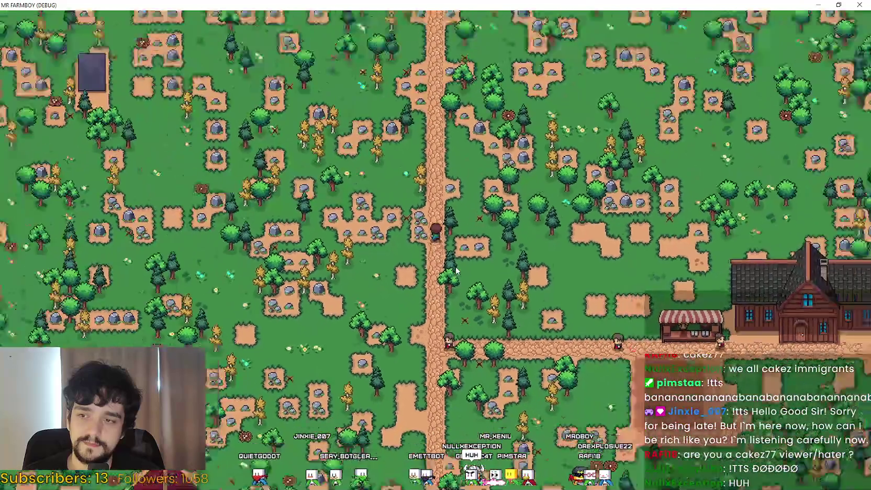
pyautogui.scroll(-3, 456, 271)
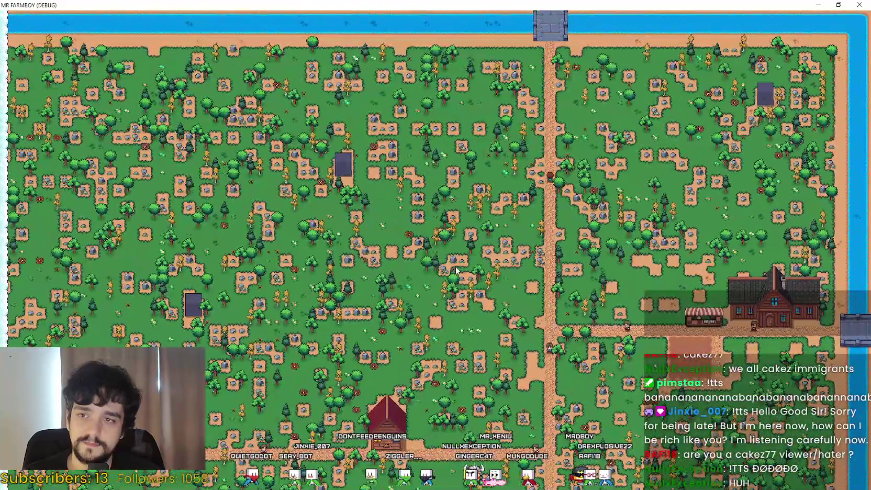
pyautogui.scroll(5, 455, 270)
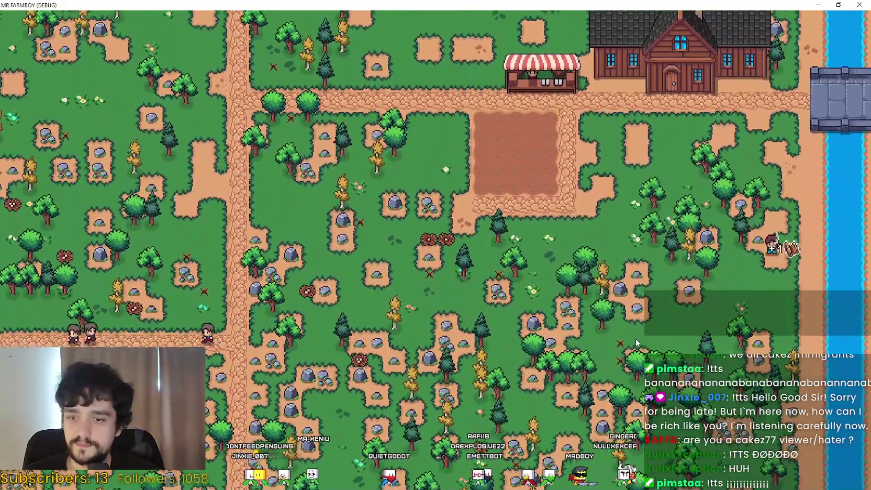
pyautogui.scroll(-5, 637, 340)
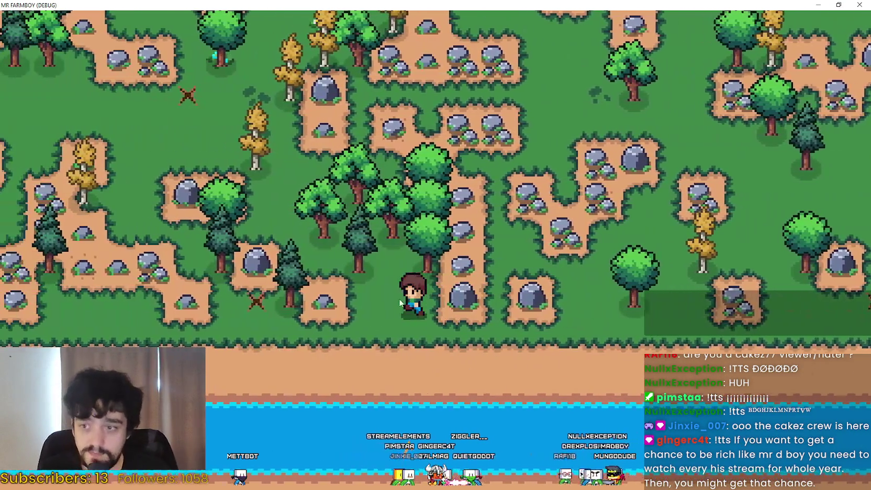
# Chop the tree by the south river, then walk the farmer further left
pyautogui.click(398, 298)
pyautogui.press('a')
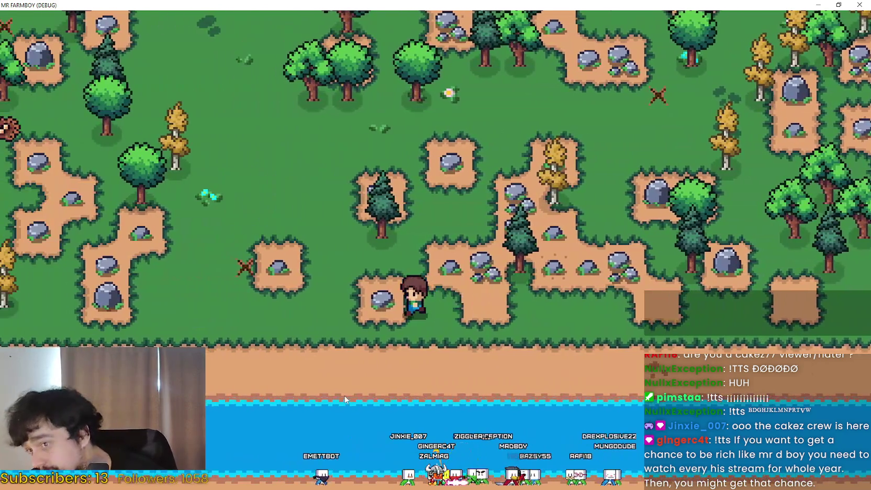
pyautogui.scroll(-3, 348, 380)
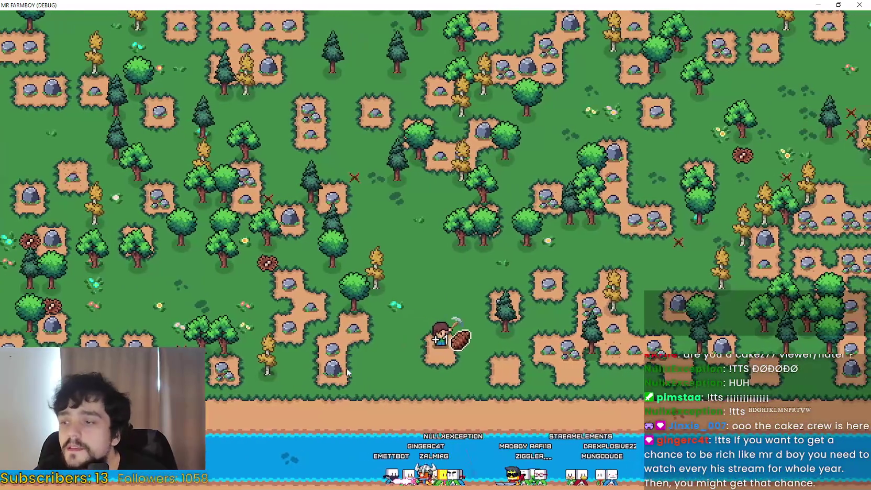
pyautogui.scroll(-3, 346, 369)
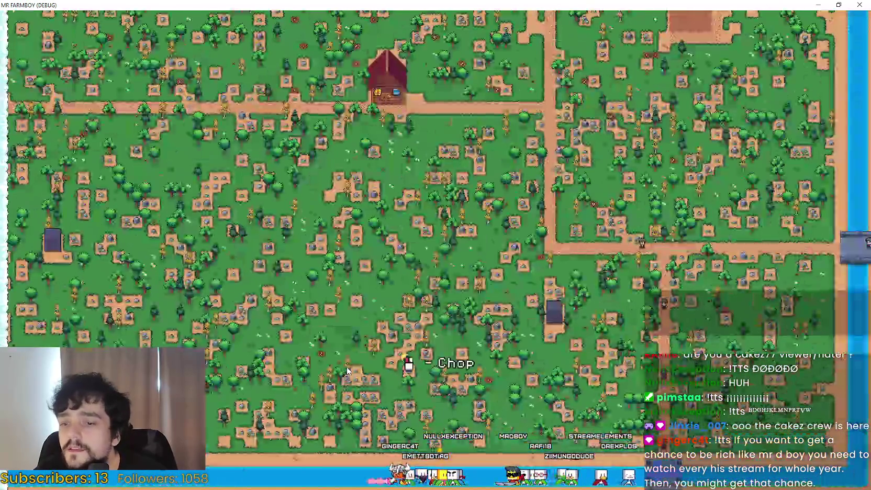
pyautogui.press('a')
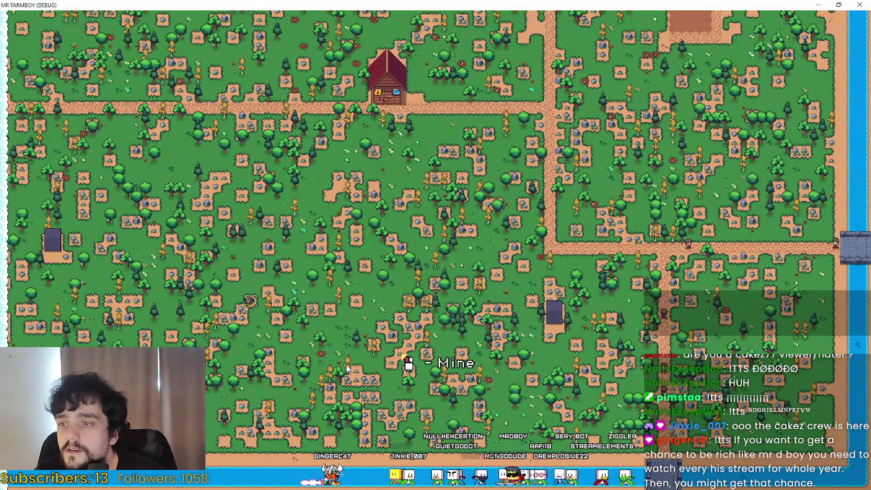
# Walk up onto the east-west road and right past the market stall to the farmhouse's river shore
pyautogui.press('w')
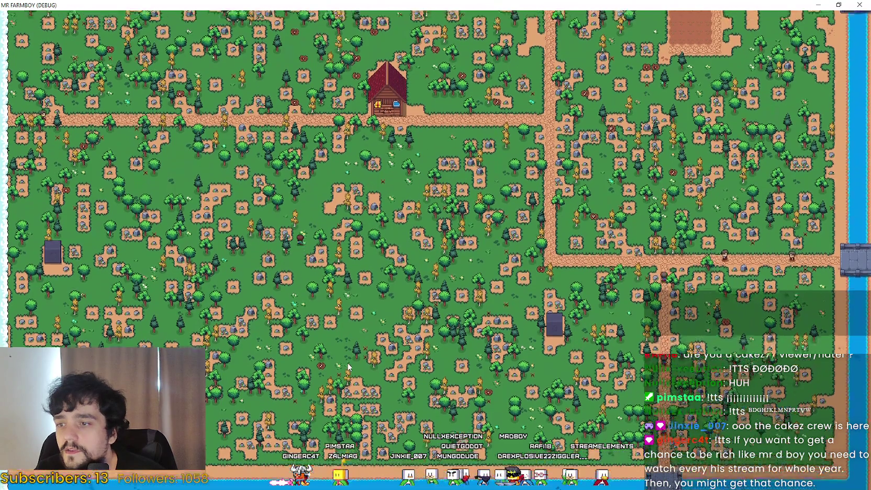
pyautogui.press('d')
pyautogui.press('w')
pyautogui.press('d')
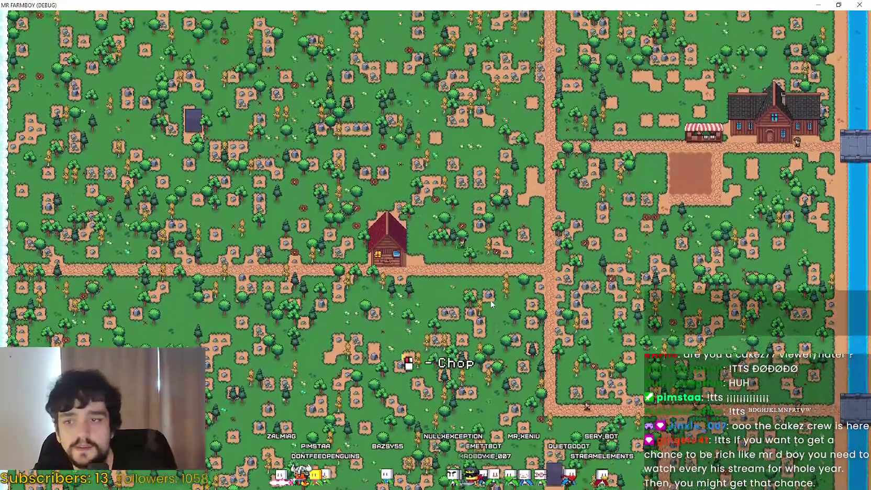
pyautogui.scroll(3, 492, 305)
pyautogui.scroll(-3, 492, 300)
pyautogui.press('d')
pyautogui.press('w')
pyautogui.scroll(3, 486, 292)
pyautogui.press('d')
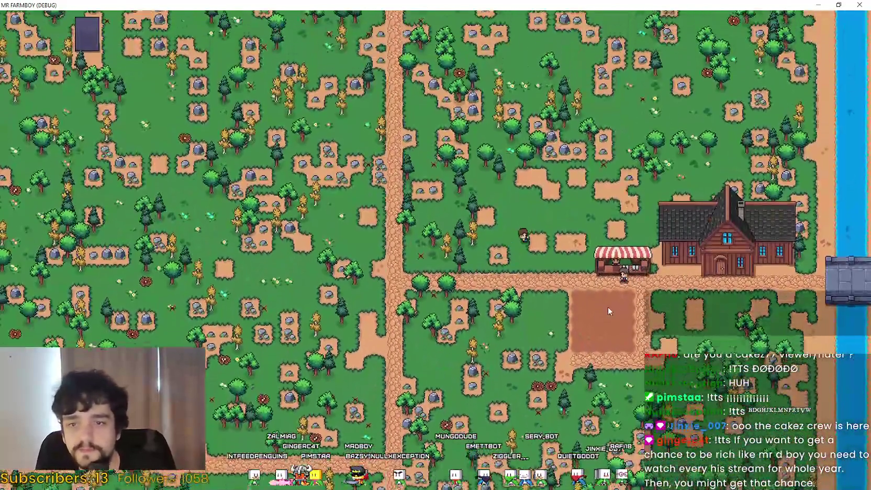
pyautogui.press('w')
pyautogui.press('d')
pyautogui.scroll(3, 769, 278)
# Catch a fish at the east riverbank, then pause to show the stats with 5045 coins
pyautogui.press('d')
pyautogui.press('s')
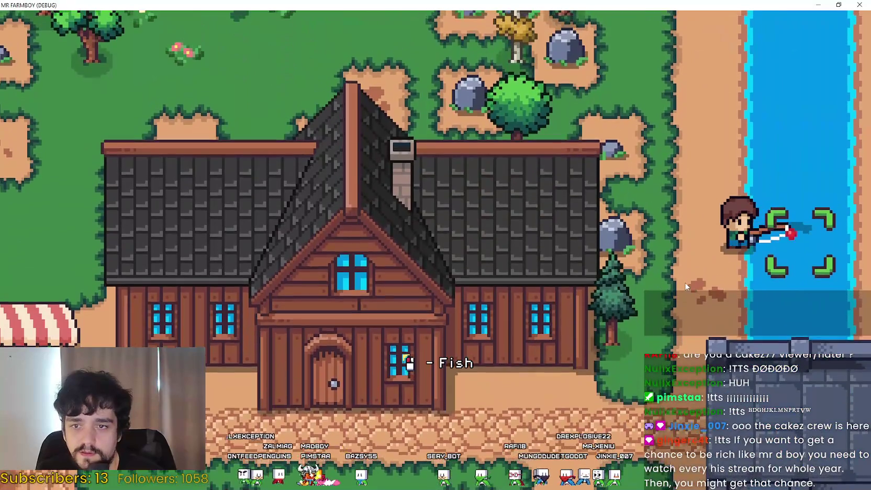
pyautogui.click(686, 286)
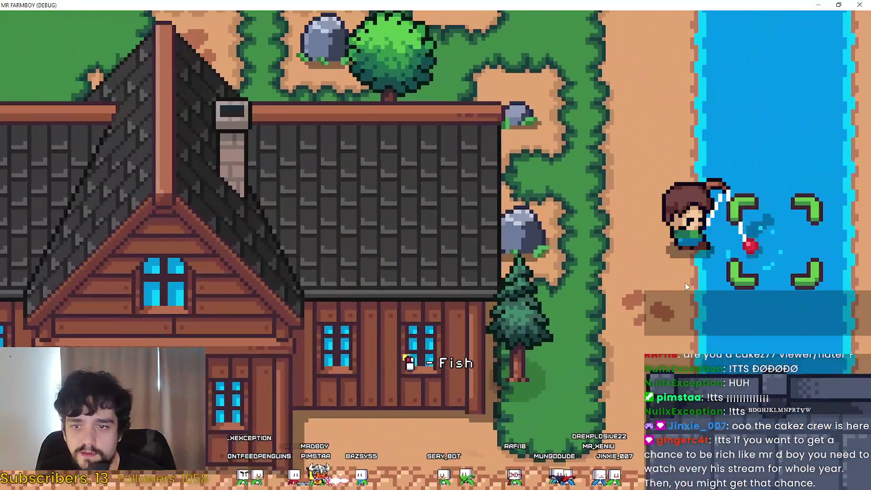
pyautogui.scroll(-6, 685, 285)
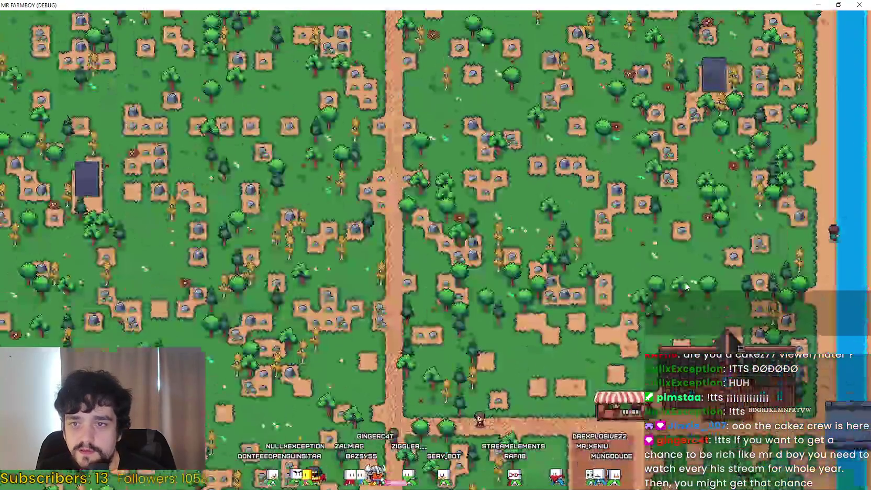
pyautogui.scroll(-5, 686, 285)
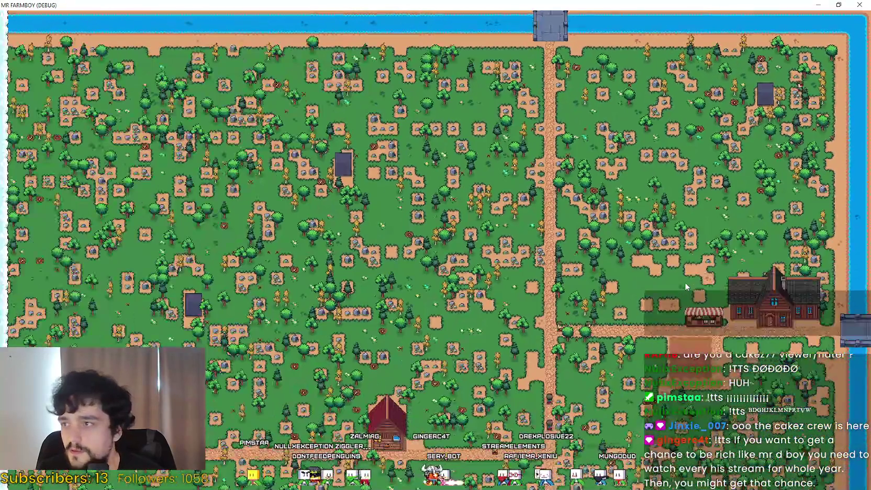
pyautogui.scroll(6, 685, 284)
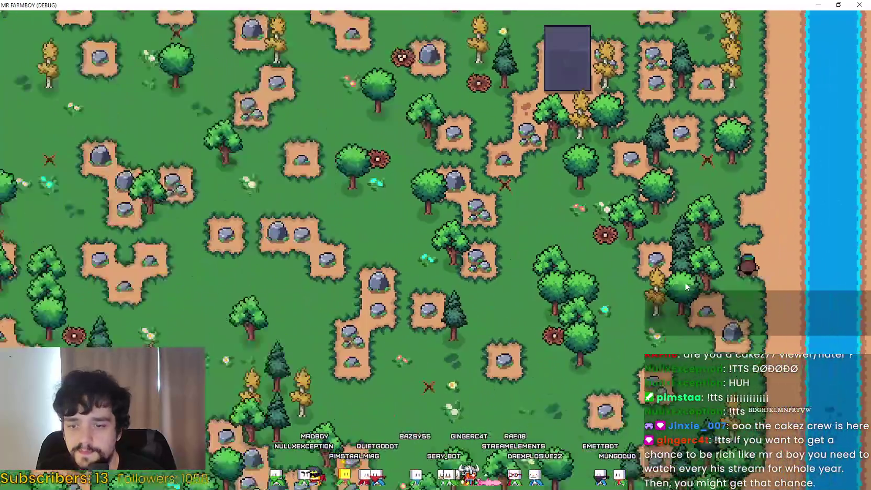
pyautogui.scroll(-5, 686, 285)
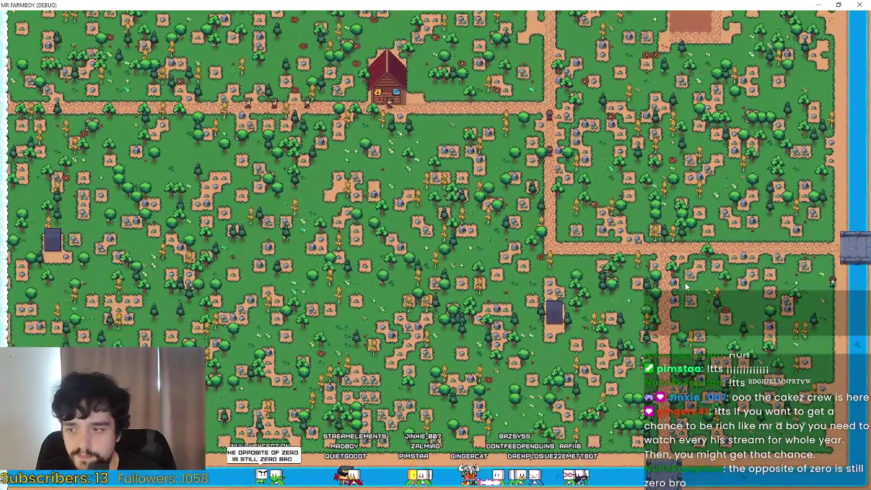
pyautogui.press('Escape')
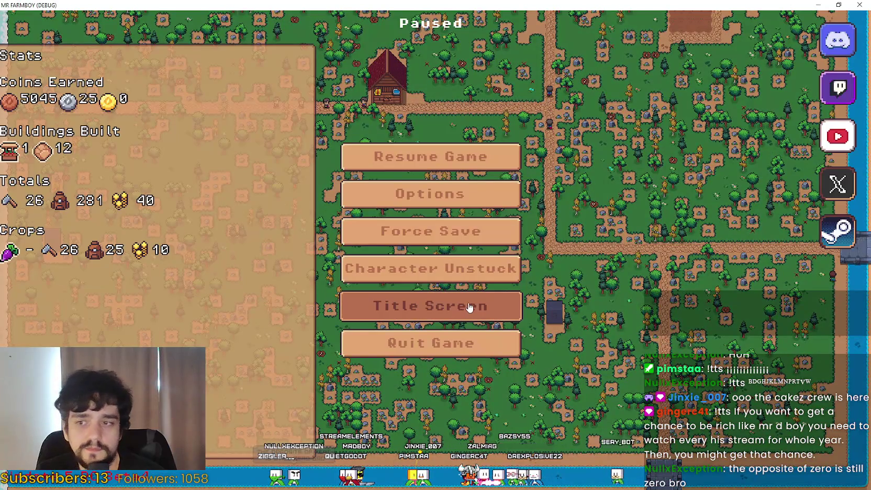
# Return to the title screen, open the Continue save list, and load a different save
pyautogui.click(488, 303)
pyautogui.click(461, 214)
pyautogui.scroll(-2, 443, 249)
pyautogui.click(377, 256)
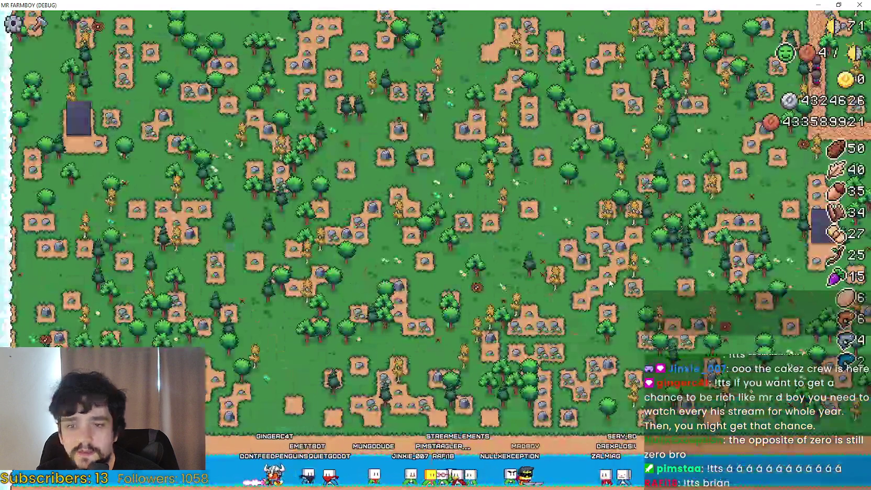
# Hide the HUD counters with H and walk right up to a tree until Chop appears
pyautogui.press('h')
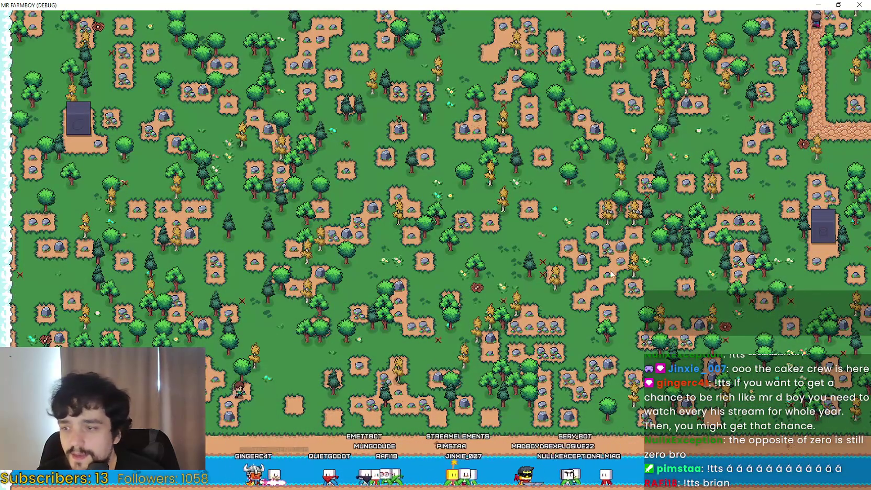
pyautogui.press('d')
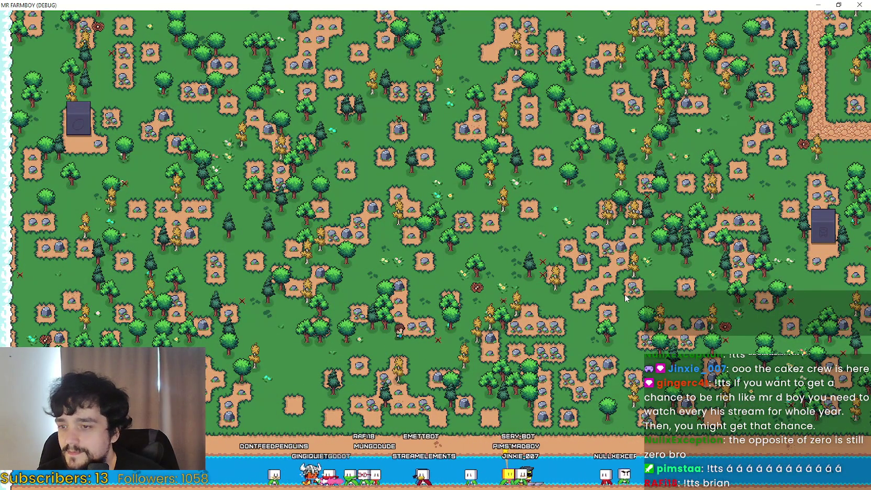